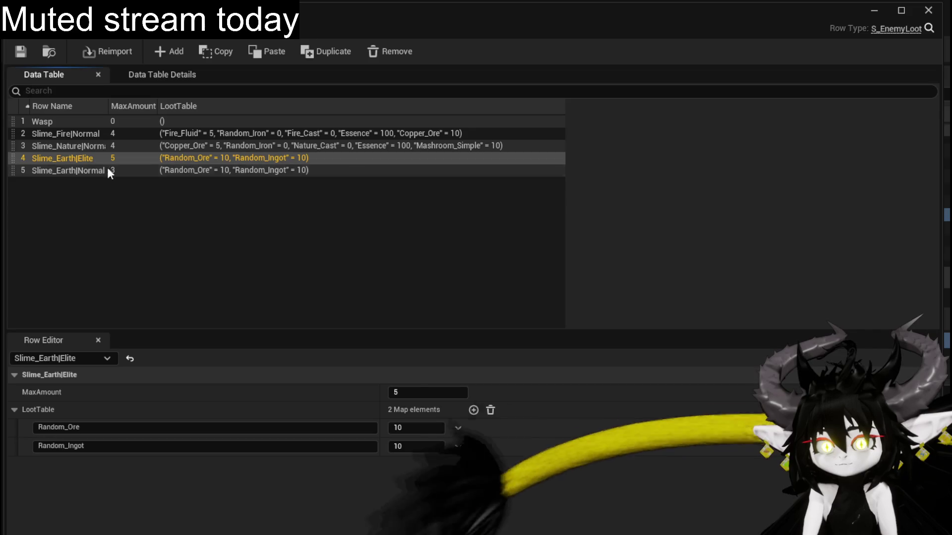
Add a Nature_SlimeFist entry with amount 0 to Slime_Earth|Elite's loot table and save.
{"action": "left_click", "coordinate": [475, 412]}
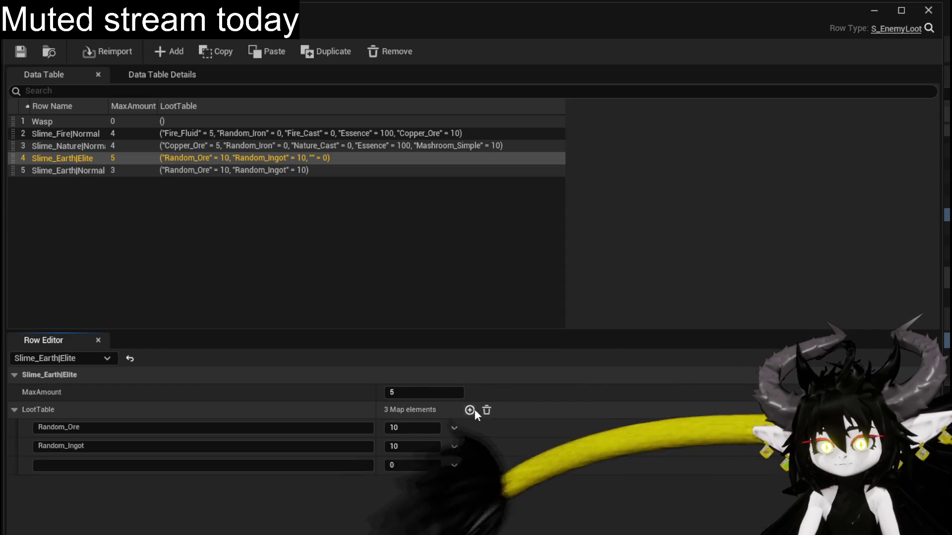
{"action": "left_click", "coordinate": [201, 470]}
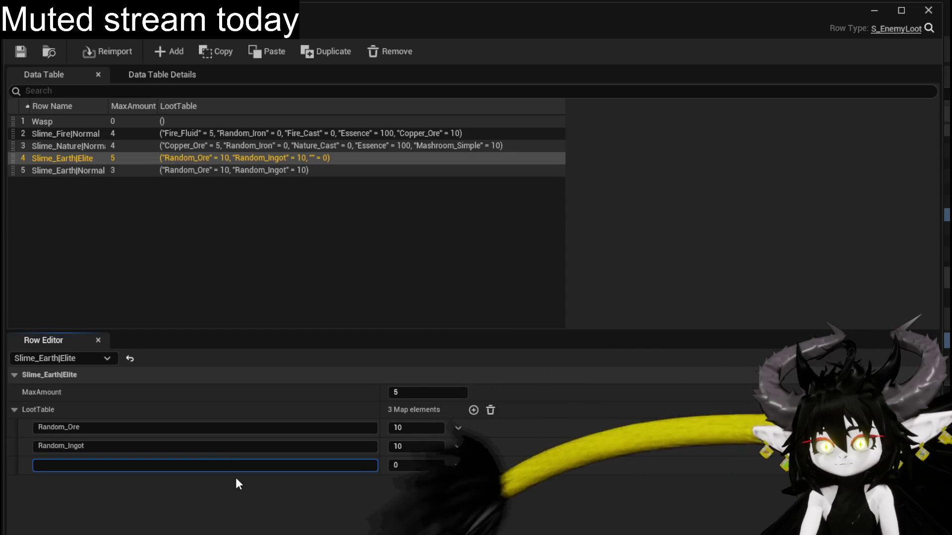
{"action": "type", "text": "Nature_SlimeFist"}
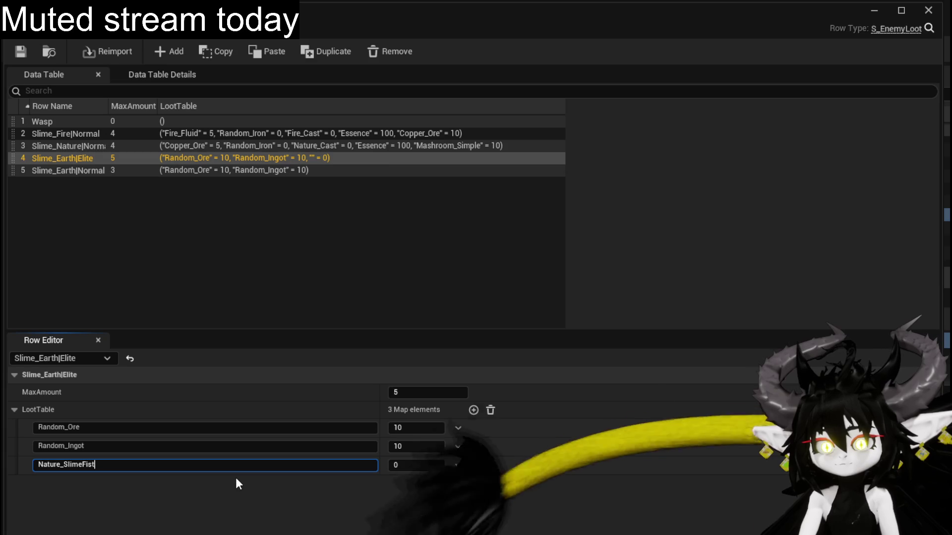
{"action": "key", "text": "Return"}
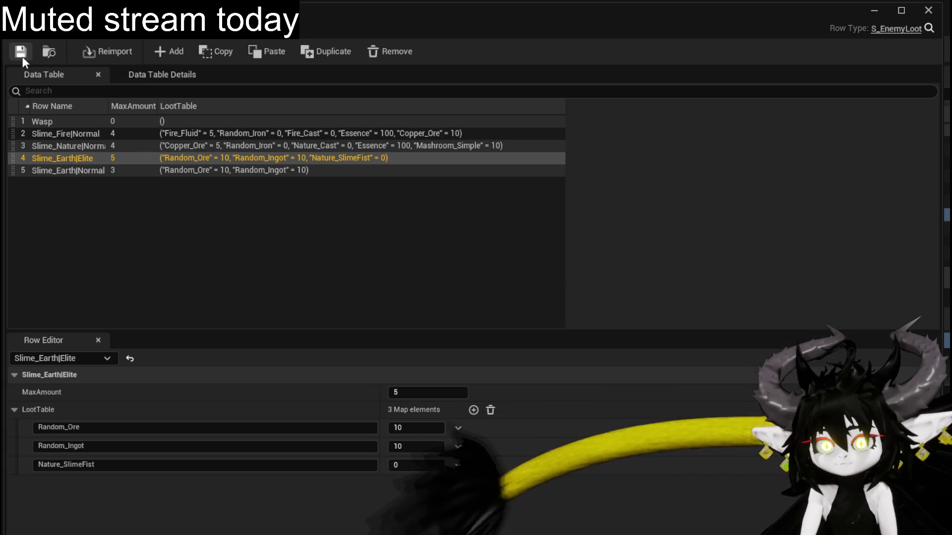
{"action": "left_click", "coordinate": [23, 53]}
In the AbilityVFX table, make the Earth_StonePillar row name editable to copy it.
{"action": "left_click", "coordinate": [253, 29]}
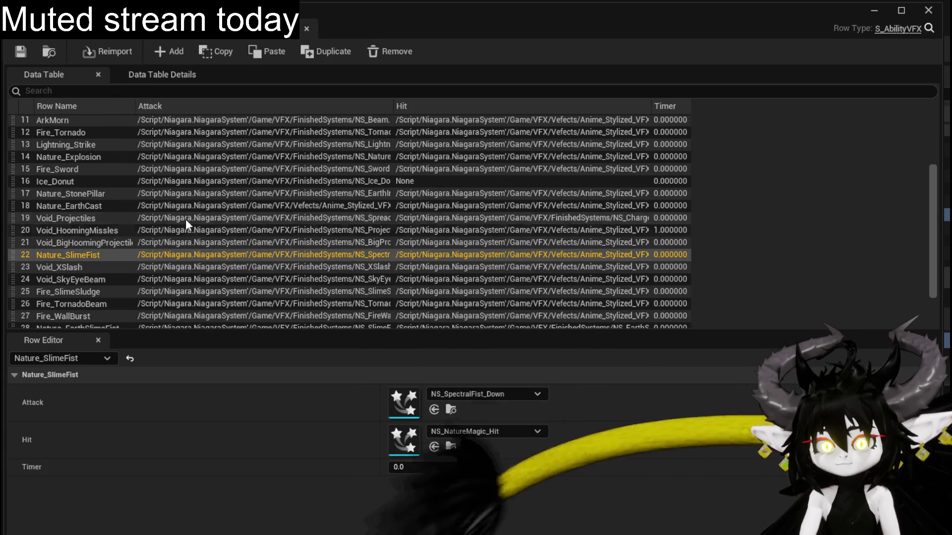
{"action": "scroll", "coordinate": [126, 195], "scroll_direction": "down", "scroll_amount": 3}
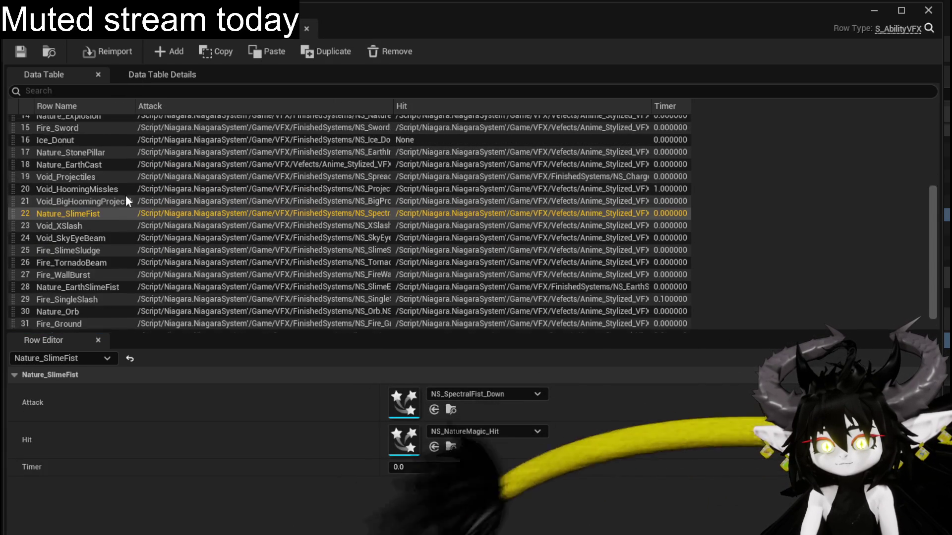
{"action": "scroll", "coordinate": [126, 195], "scroll_direction": "down", "scroll_amount": 1}
{"action": "left_click", "coordinate": [98, 323]}
{"action": "double_click", "coordinate": [96, 321]}
{"action": "key", "text": "ctrl+c"}
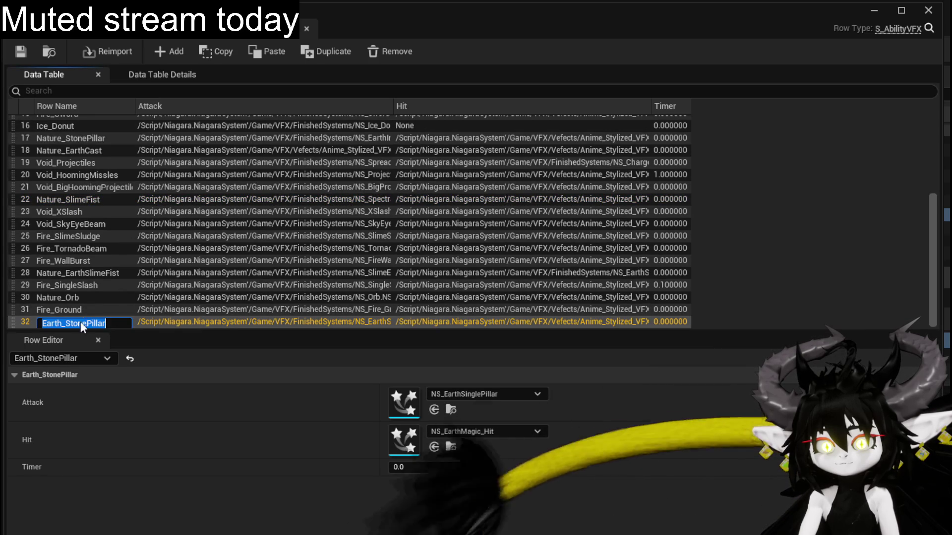
Add a pasted Earth_StonePillar entry with amount 0 to Slime_Earth|Normal's loot and save.
{"action": "left_click", "coordinate": [123, 28]}
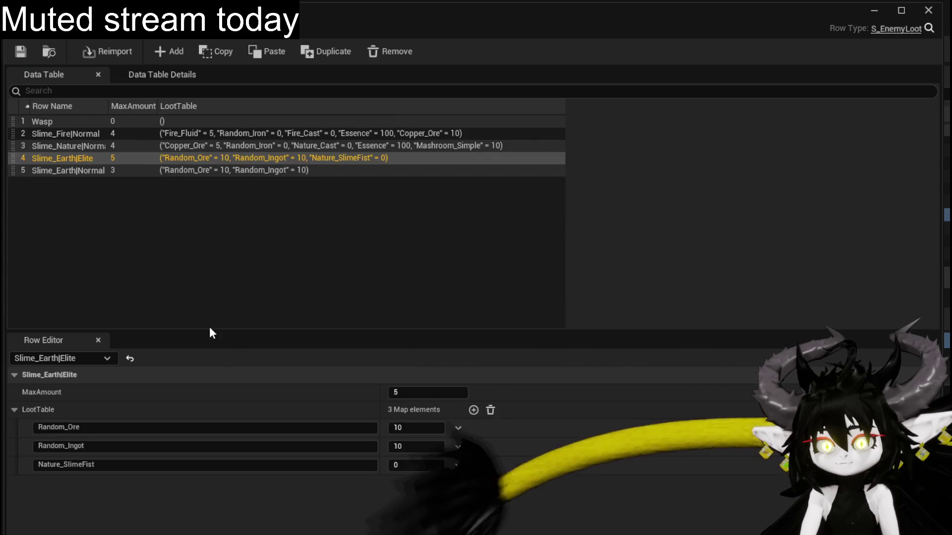
{"action": "left_click", "coordinate": [89, 171]}
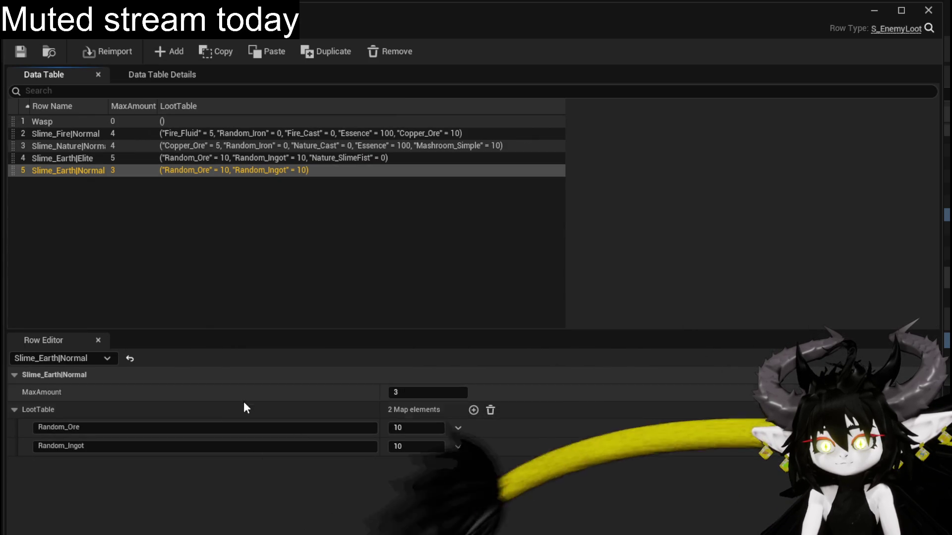
{"action": "left_click", "coordinate": [473, 410]}
{"action": "left_click", "coordinate": [93, 474]}
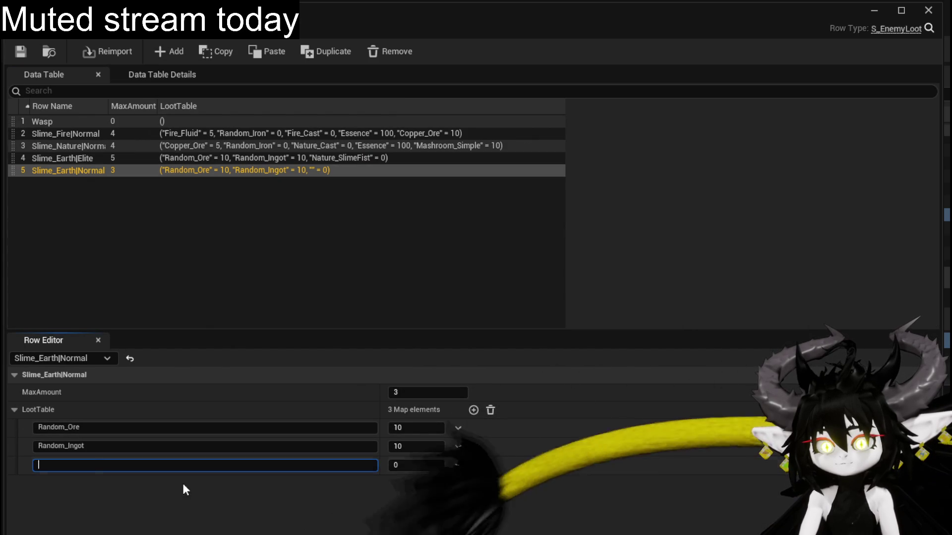
{"action": "key", "text": "ctrl+v"}
{"action": "key", "text": "Return"}
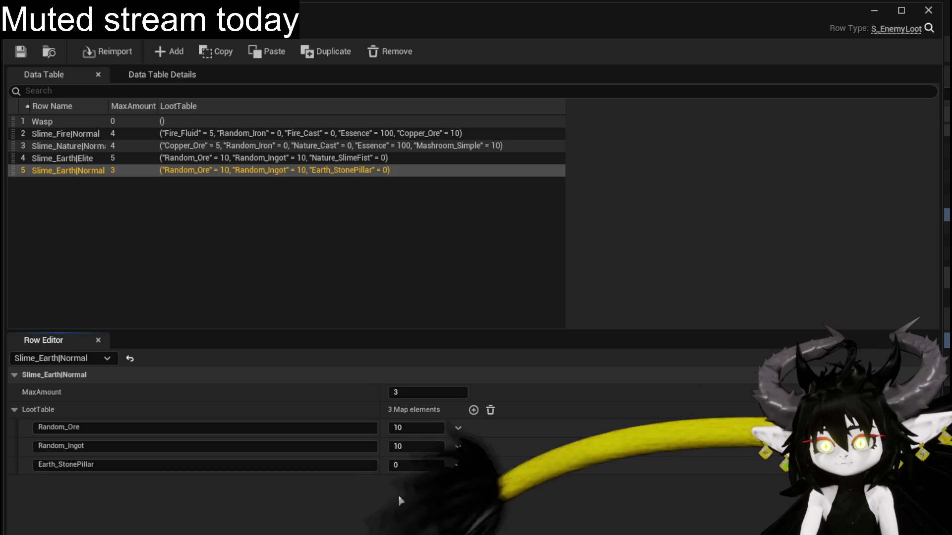
{"action": "left_click", "coordinate": [21, 52]}
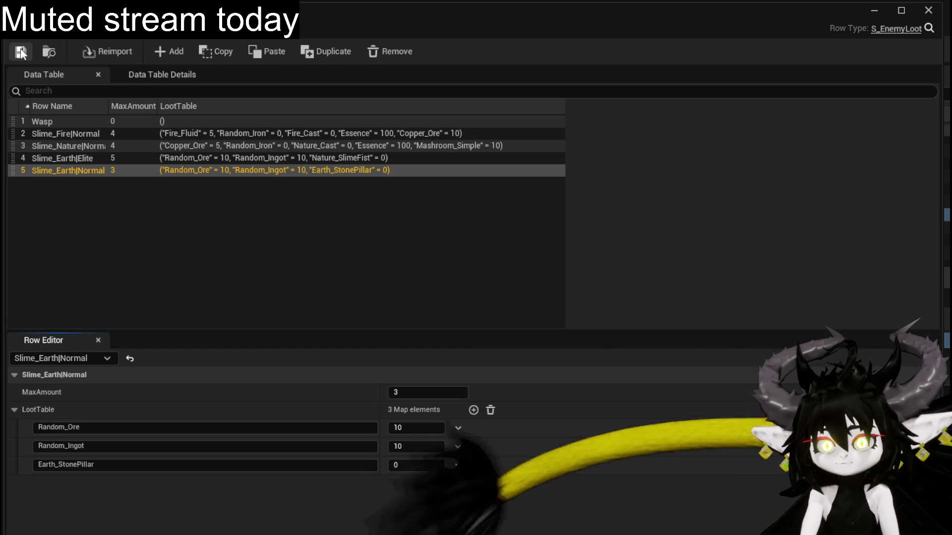
Run a PIE session, walk into the earth slimes, play a card to win, then stop the test.
{"action": "left_click", "coordinate": [875, 10]}
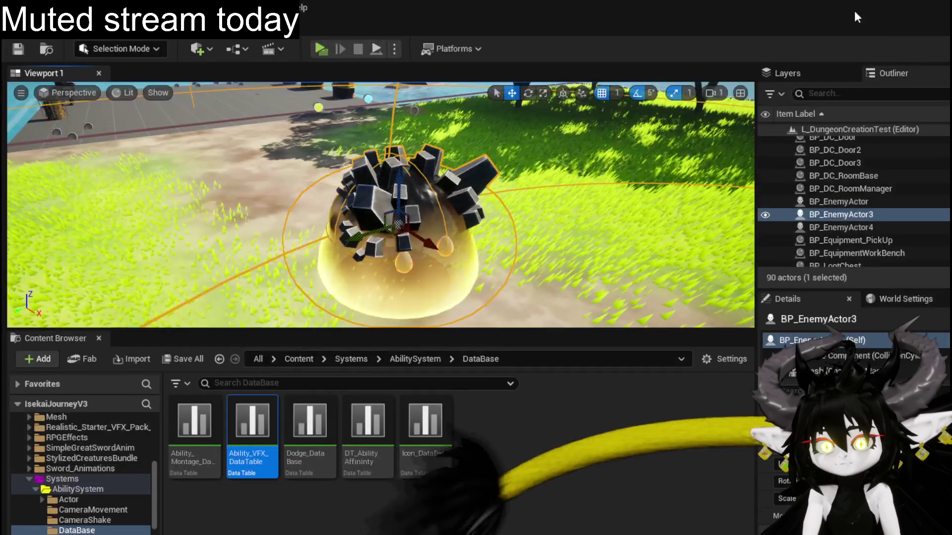
{"action": "key", "text": "alt+p"}
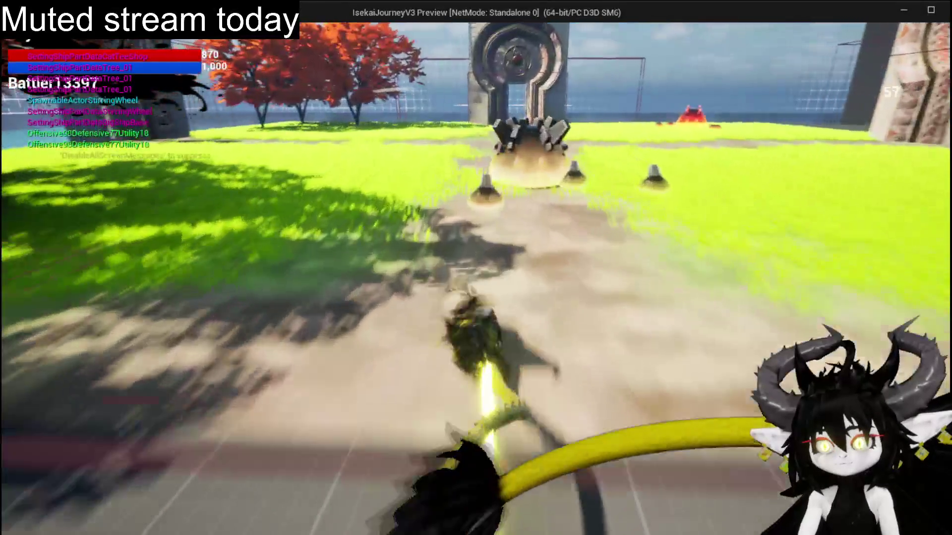
{"action": "key", "text": "w"}
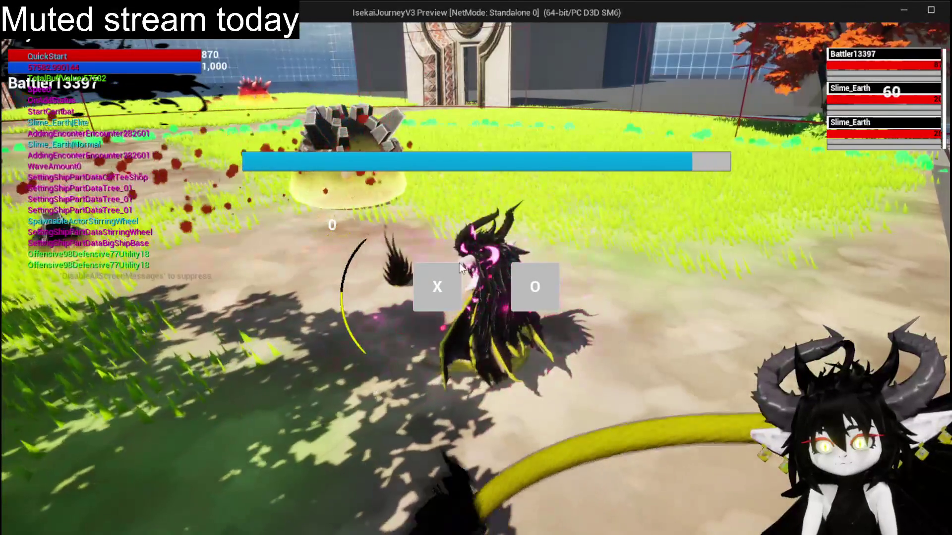
{"action": "key", "text": "w"}
{"action": "key", "text": "w"}
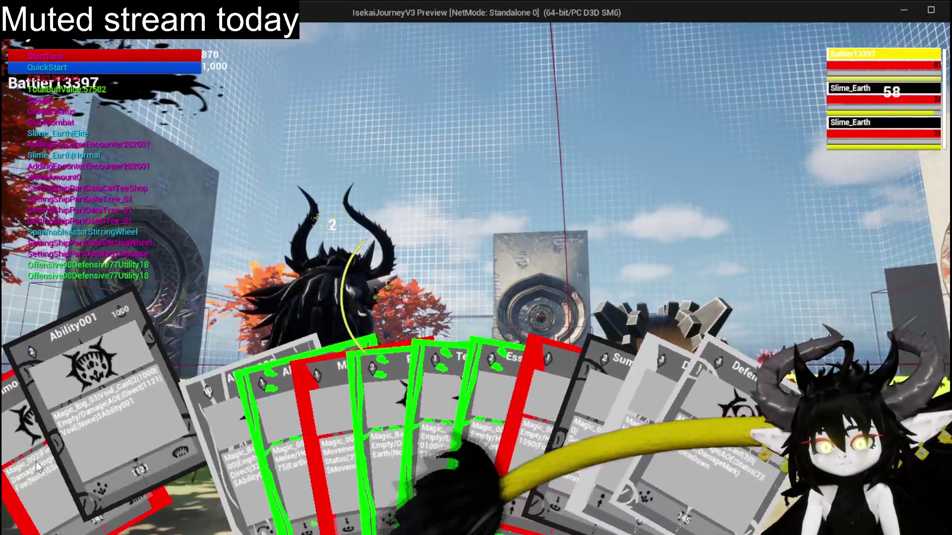
{"action": "left_click", "coordinate": [427, 433]}
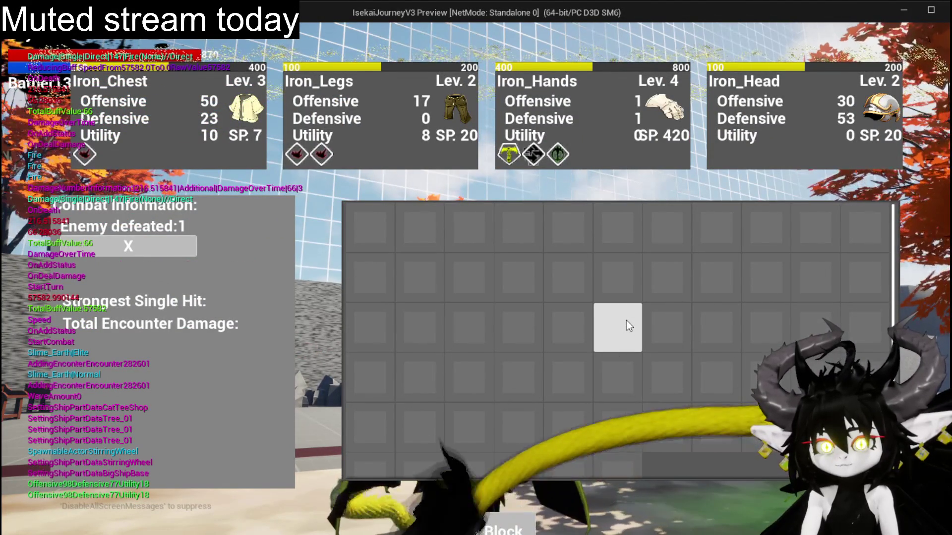
{"action": "key", "text": "Escape"}
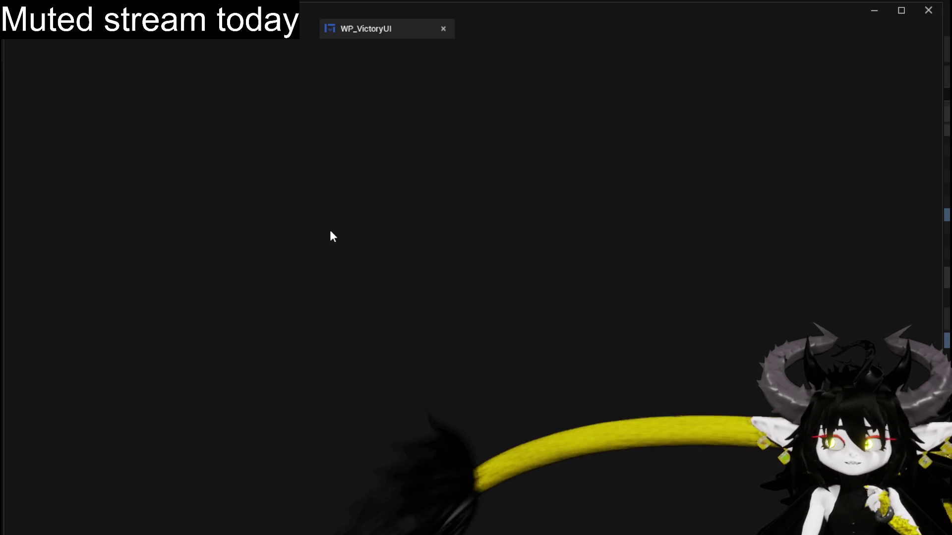
{"action": "scroll", "coordinate": [513, 212], "scroll_direction": "up", "scroll_amount": 4}
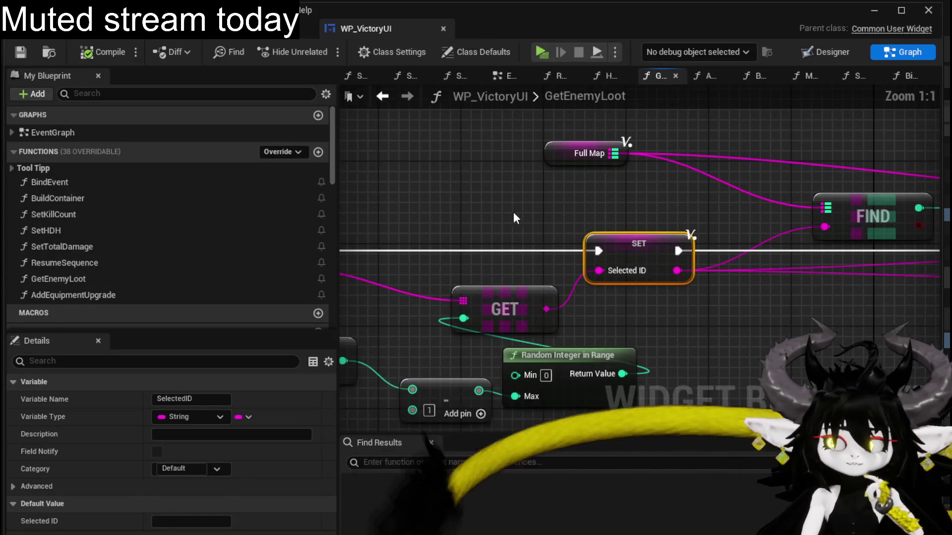
{"action": "scroll", "coordinate": [513, 212], "scroll_direction": "down", "scroll_amount": 2}
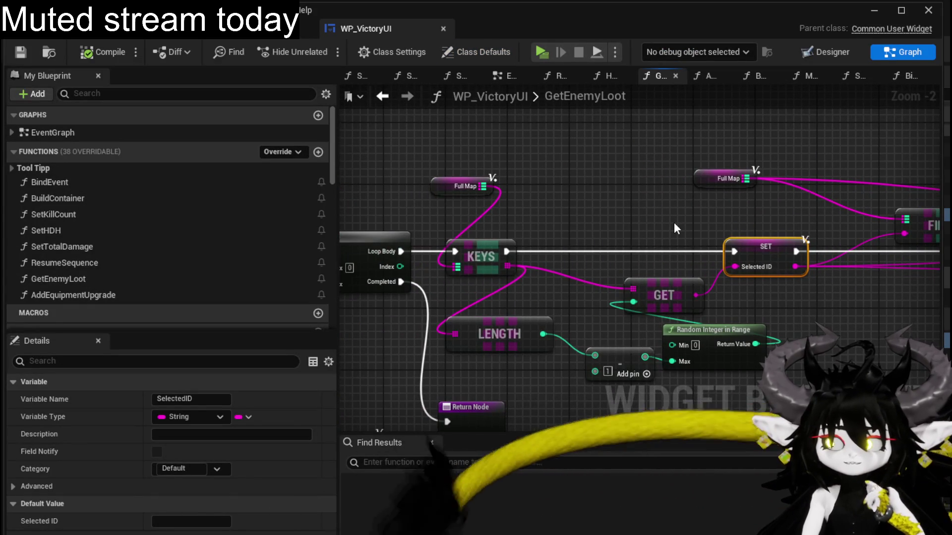
{"action": "scroll", "coordinate": [674, 222], "scroll_direction": "down", "scroll_amount": 1}
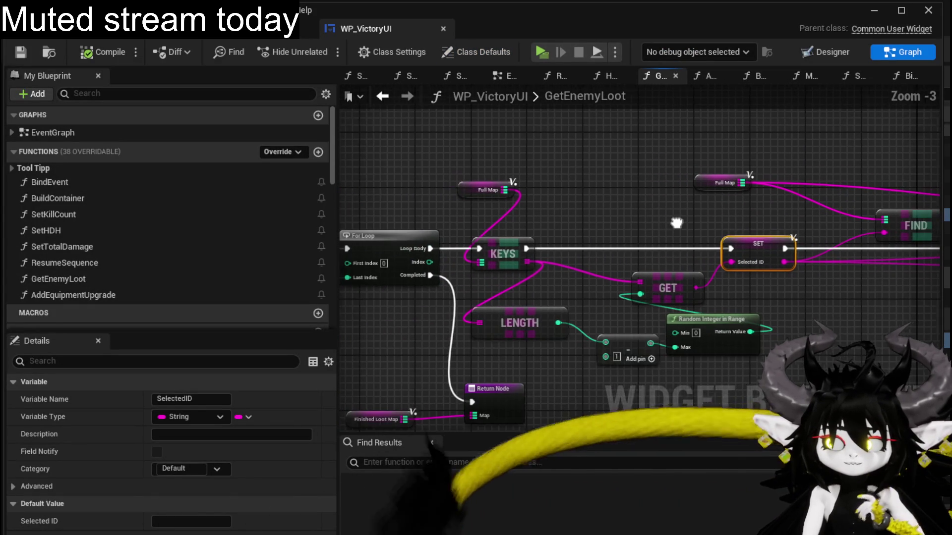
Pan across GetEnemyLoot to review the loop, ADD/REMOVE, KEYS/LENGTH and Finished Loot Map nodes.
{"action": "mouse_move", "coordinate": [675, 220]}
{"action": "left_mouse_down"}
{"action": "mouse_move", "coordinate": [752, 169]}
{"action": "mouse_move", "coordinate": [834, 194]}
{"action": "mouse_move", "coordinate": [359, 206]}
{"action": "left_mouse_up"}
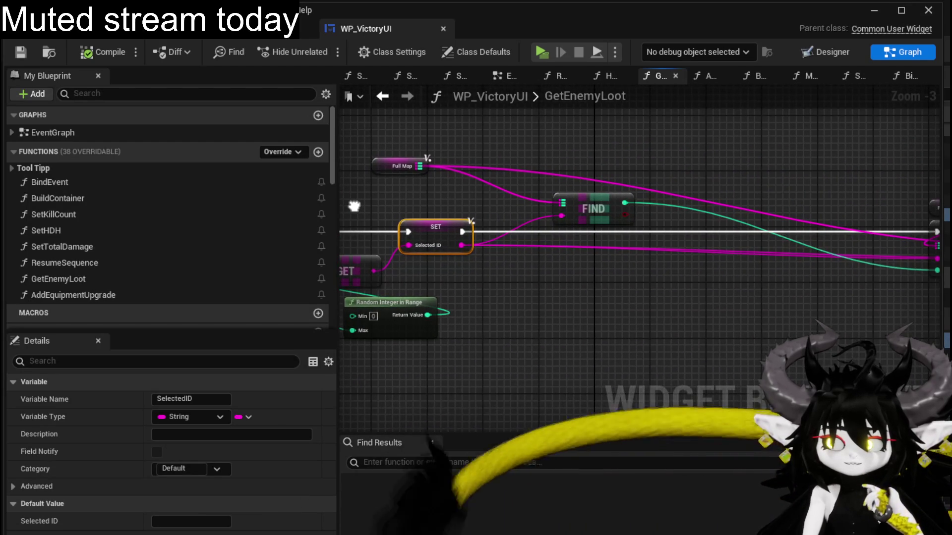
{"action": "mouse_move", "coordinate": [781, 208]}
{"action": "left_mouse_down"}
{"action": "mouse_move", "coordinate": [403, 195]}
{"action": "mouse_move", "coordinate": [727, 199]}
{"action": "left_mouse_up"}
{"action": "left_click_drag", "start_coordinate": [390, 191], "coordinate": [715, 193]}
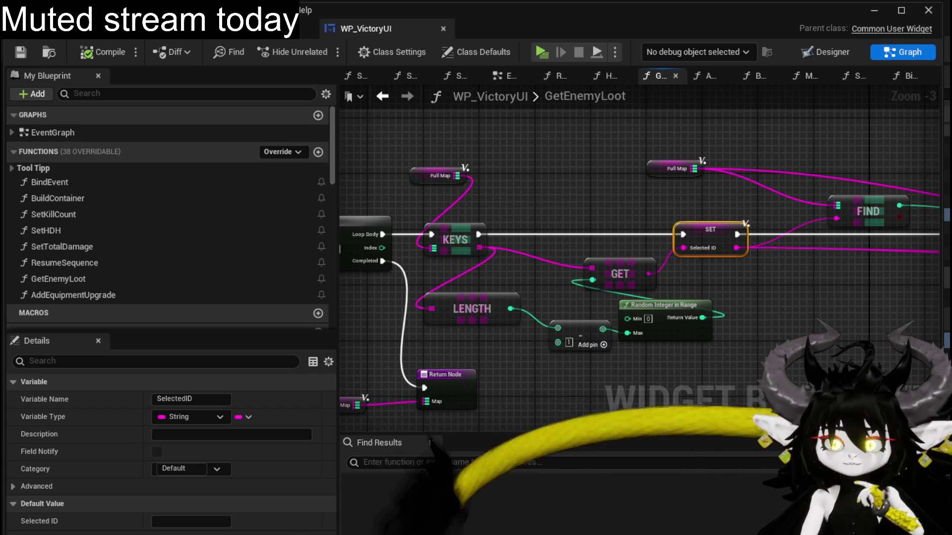
{"action": "left_click_drag", "start_coordinate": [578, 179], "coordinate": [642, 189]}
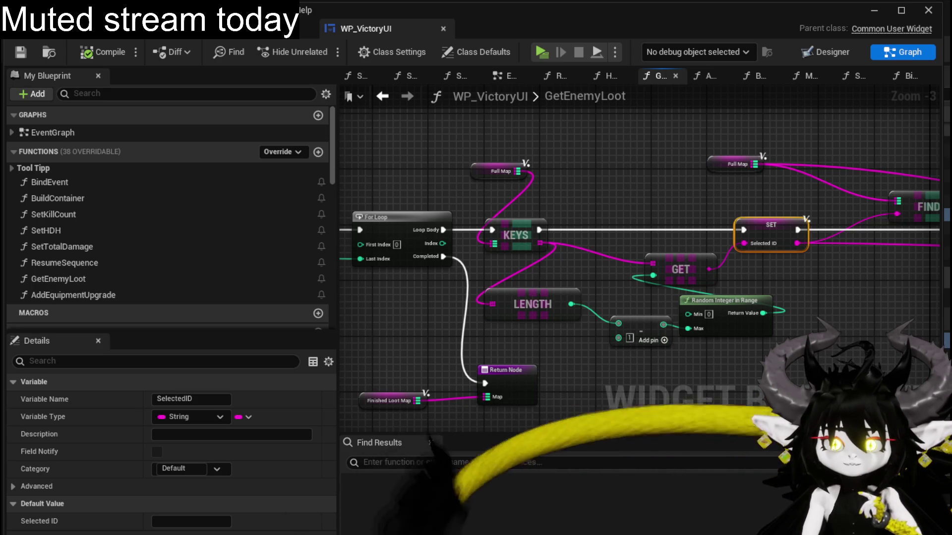
{"action": "scroll", "coordinate": [502, 136], "scroll_direction": "down", "scroll_amount": 2}
{"action": "scroll", "coordinate": [447, 145], "scroll_direction": "down", "scroll_amount": 1}
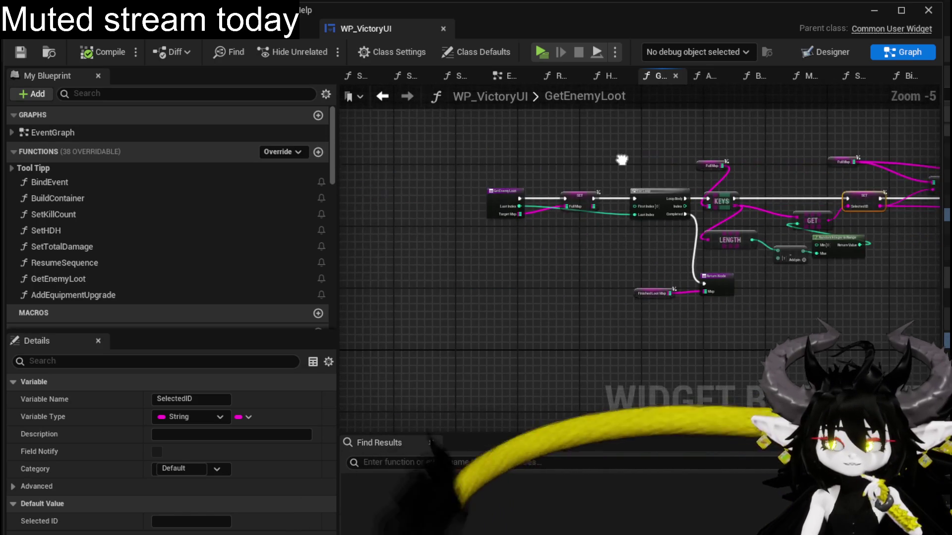
{"action": "scroll", "coordinate": [509, 175], "scroll_direction": "up", "scroll_amount": 1}
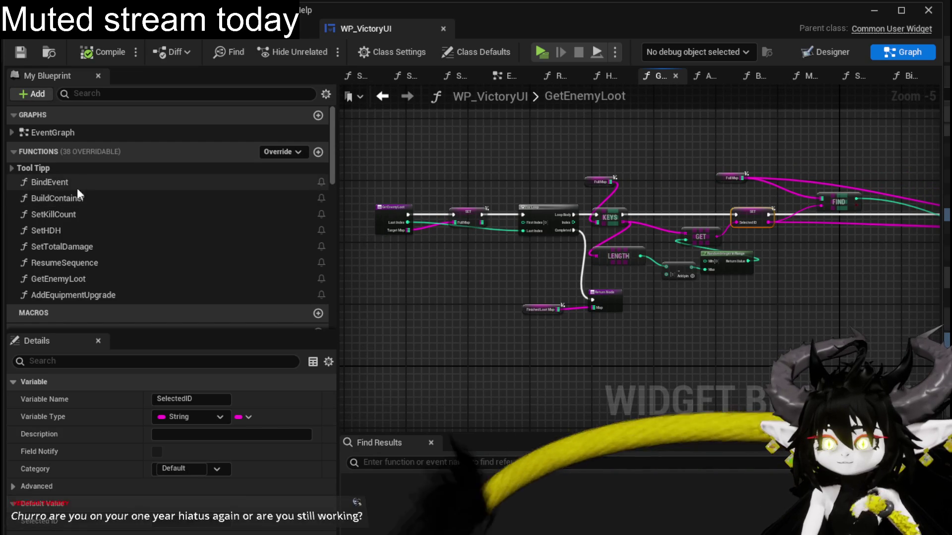
{"action": "scroll", "coordinate": [143, 239], "scroll_direction": "down", "scroll_amount": 3}
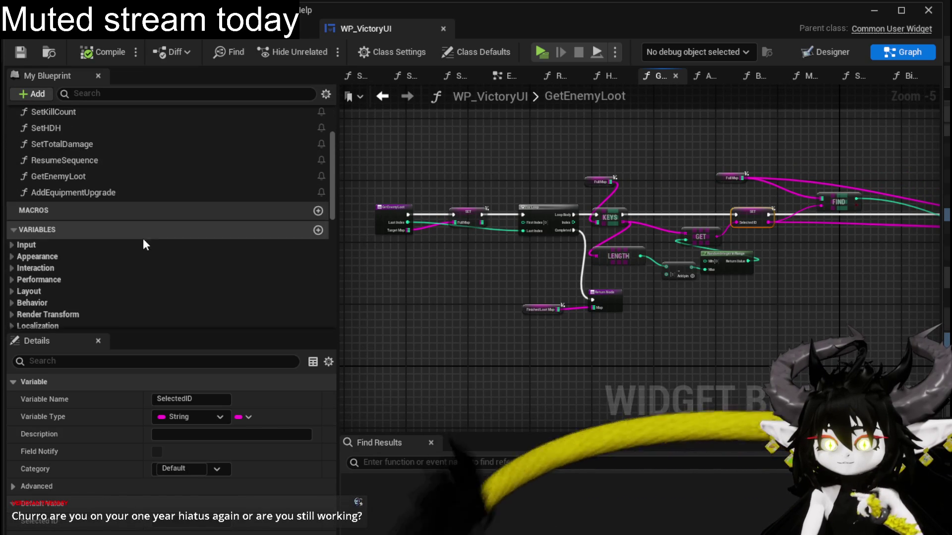
{"action": "scroll", "coordinate": [147, 254], "scroll_direction": "up", "scroll_amount": 3}
Open BindEvent, then return to the GetEnemyLoot function graph from My Blueprint.
{"action": "double_click", "coordinate": [66, 162]}
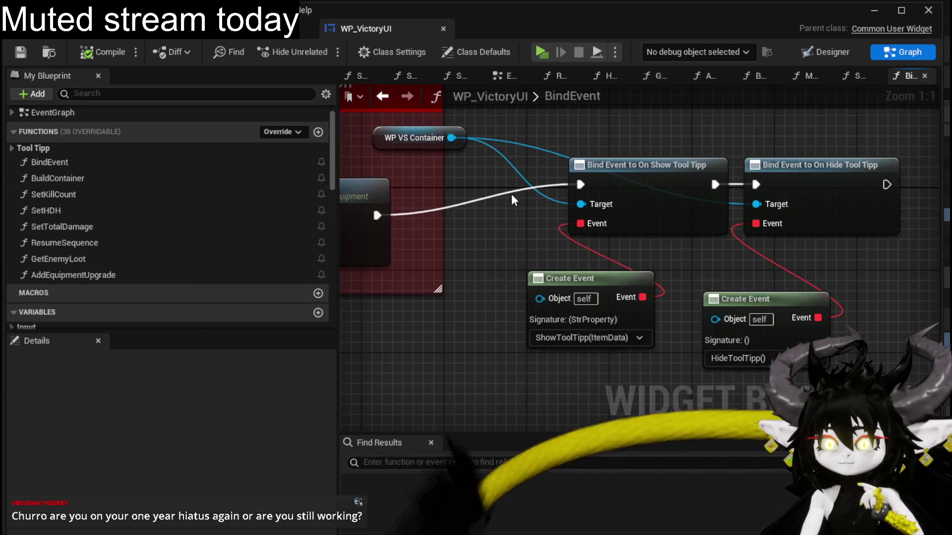
{"action": "scroll", "coordinate": [511, 194], "scroll_direction": "down", "scroll_amount": 3}
{"action": "scroll", "coordinate": [736, 325], "scroll_direction": "down", "scroll_amount": 2}
{"action": "scroll", "coordinate": [715, 322], "scroll_direction": "up", "scroll_amount": 2}
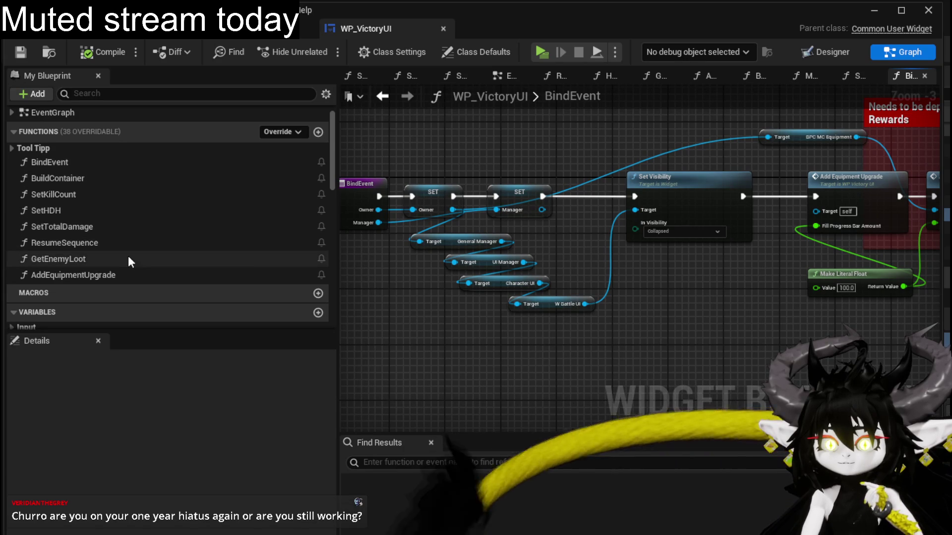
{"action": "scroll", "coordinate": [172, 296], "scroll_direction": "down", "scroll_amount": 3}
{"action": "scroll", "coordinate": [172, 294], "scroll_direction": "down", "scroll_amount": 3}
{"action": "scroll", "coordinate": [171, 286], "scroll_direction": "down", "scroll_amount": 3}
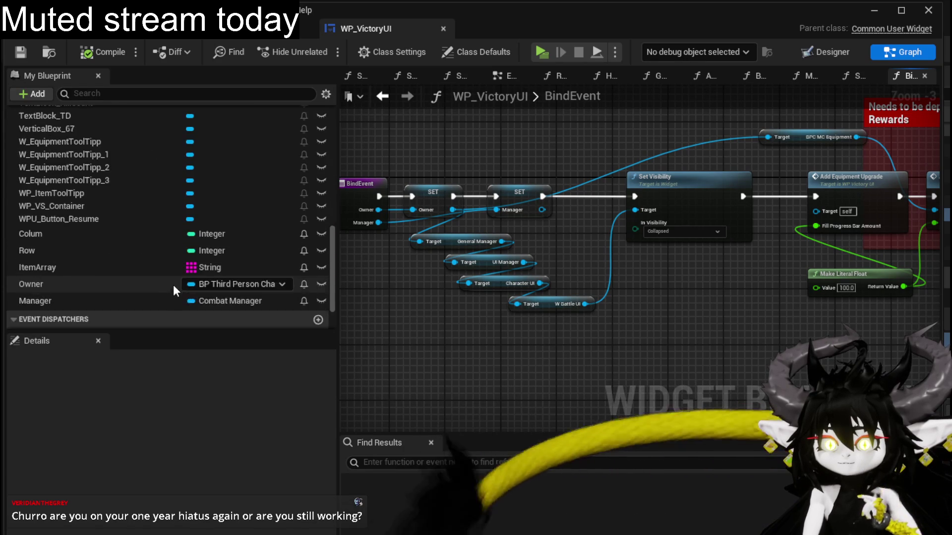
{"action": "scroll", "coordinate": [173, 284], "scroll_direction": "down", "scroll_amount": 1}
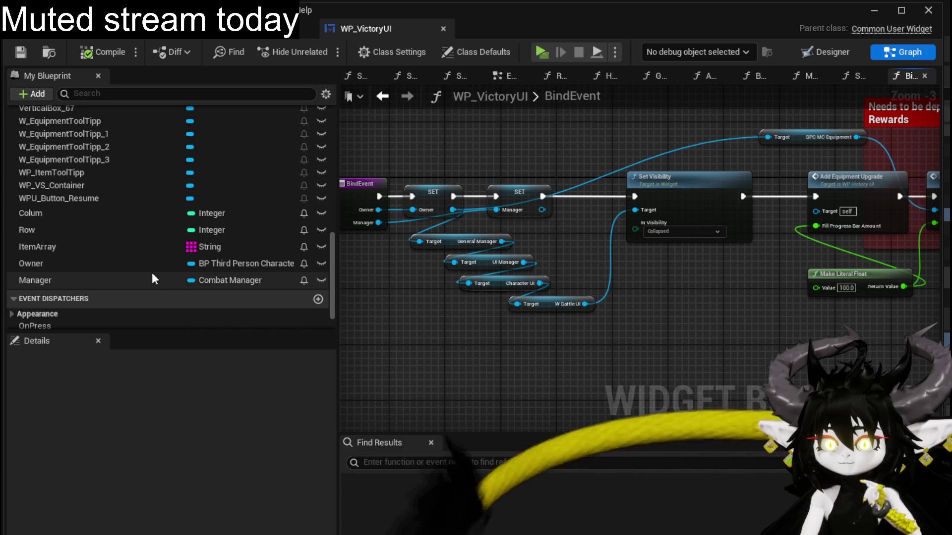
{"action": "scroll", "coordinate": [152, 273], "scroll_direction": "up", "scroll_amount": 3}
{"action": "scroll", "coordinate": [151, 273], "scroll_direction": "up", "scroll_amount": 3}
{"action": "scroll", "coordinate": [151, 272], "scroll_direction": "up", "scroll_amount": 3}
{"action": "scroll", "coordinate": [152, 275], "scroll_direction": "up", "scroll_amount": 2}
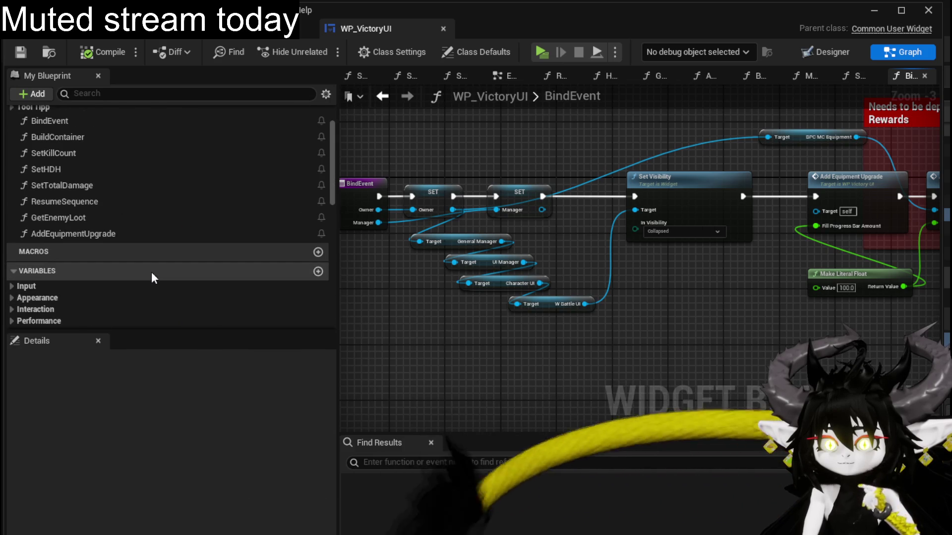
{"action": "double_click", "coordinate": [70, 218]}
{"action": "scroll", "coordinate": [551, 188], "scroll_direction": "up", "scroll_amount": 3}
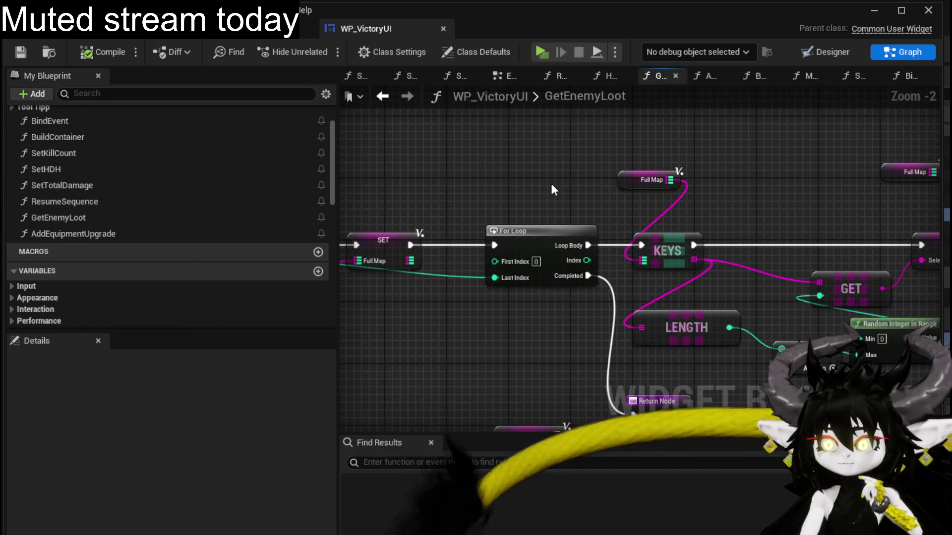
Reveal the GetEnemyLoot entry node, then switch to the BuildContainer function graph.
{"action": "left_click_drag", "start_coordinate": [551, 189], "coordinate": [723, 189]}
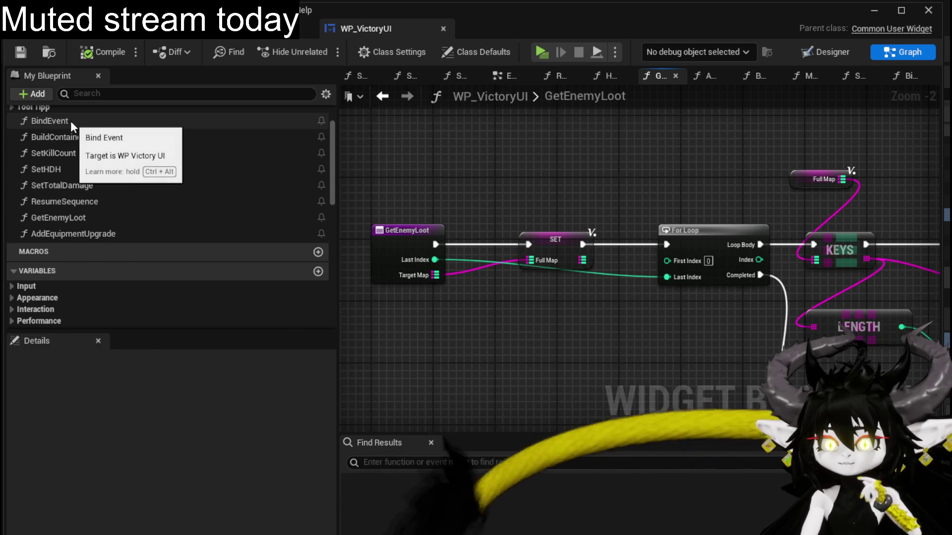
{"action": "double_click", "coordinate": [68, 137]}
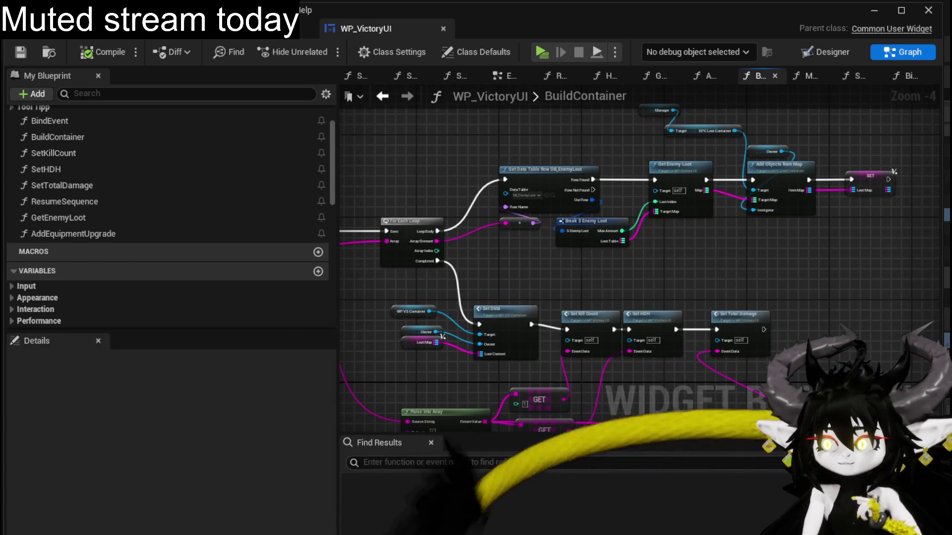
{"action": "scroll", "coordinate": [650, 281], "scroll_direction": "up", "scroll_amount": 2}
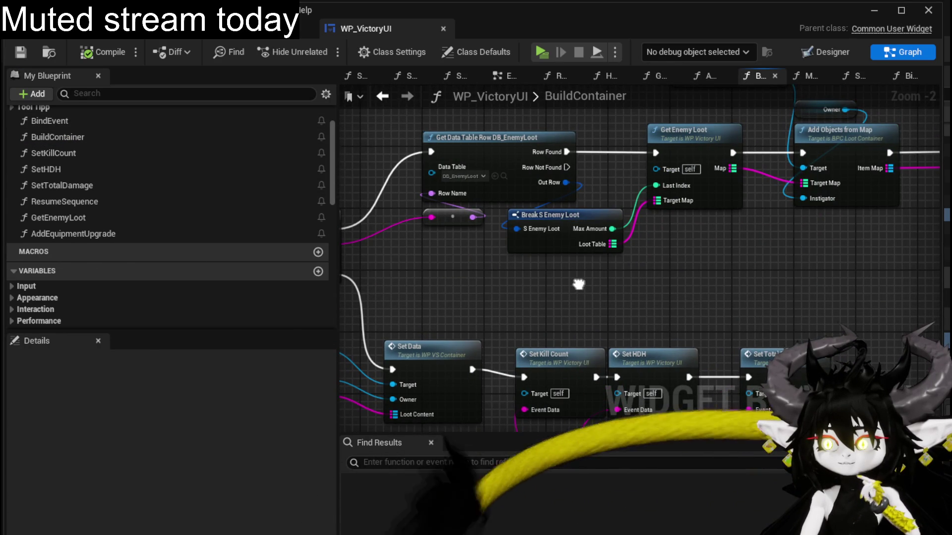
Box-select the DB_EnemyLoot row lookup and reroute nodes, drag them left, then inspect DB_EnemyLoot.
{"action": "left_click_drag", "start_coordinate": [579, 284], "coordinate": [448, 303]}
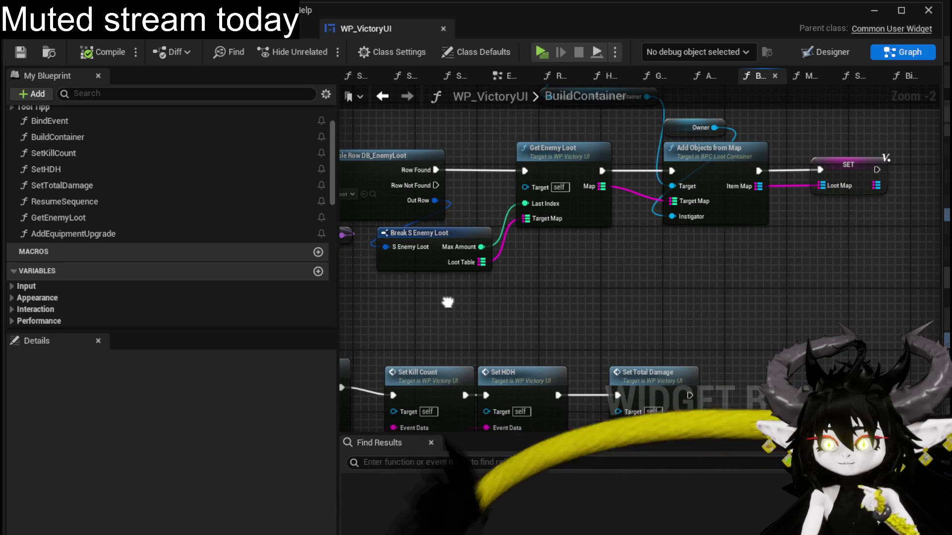
{"action": "mouse_move", "coordinate": [448, 302]}
{"action": "left_mouse_down"}
{"action": "mouse_move", "coordinate": [676, 221]}
{"action": "mouse_move", "coordinate": [493, 329]}
{"action": "mouse_move", "coordinate": [567, 339]}
{"action": "left_mouse_up"}
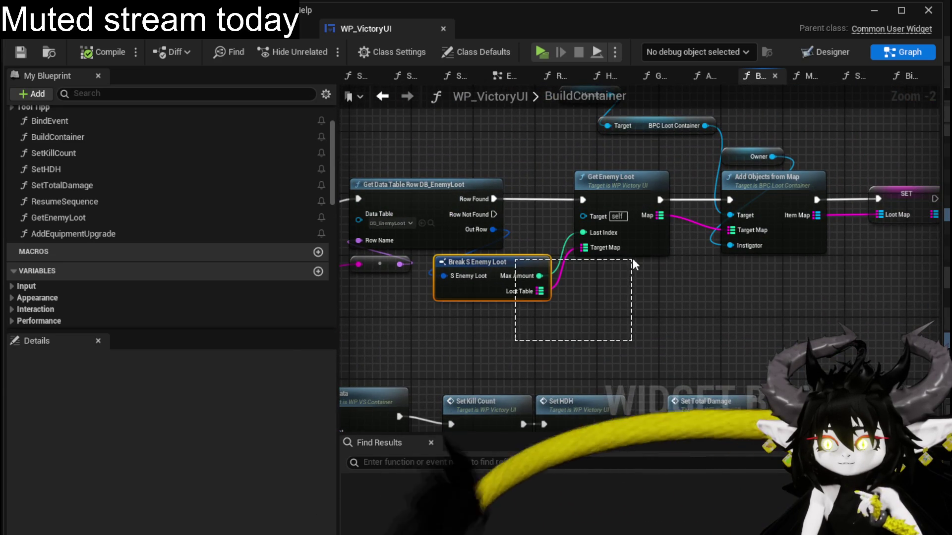
{"action": "mouse_move", "coordinate": [466, 165]}
{"action": "left_mouse_down"}
{"action": "mouse_move", "coordinate": [570, 177]}
{"action": "mouse_move", "coordinate": [446, 294]}
{"action": "left_mouse_up"}
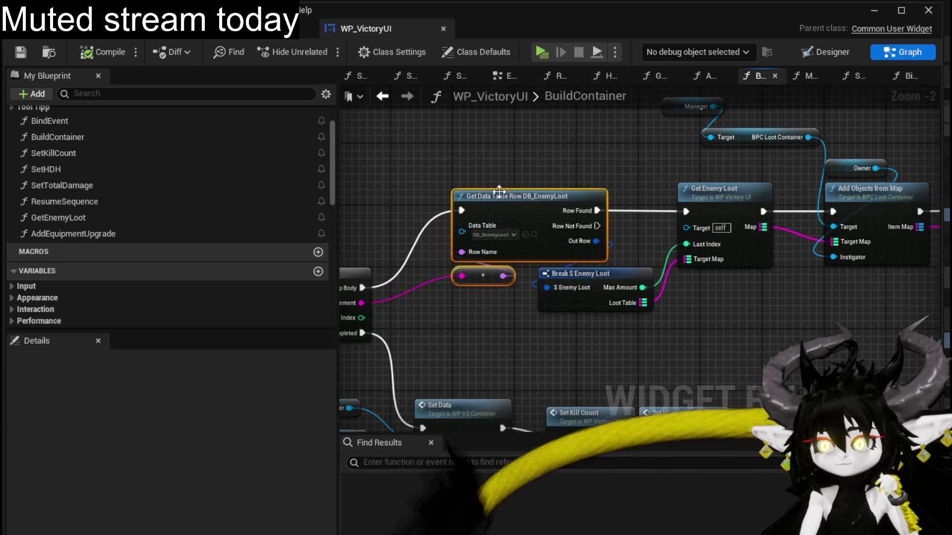
{"action": "left_click_drag", "start_coordinate": [512, 198], "coordinate": [457, 198]}
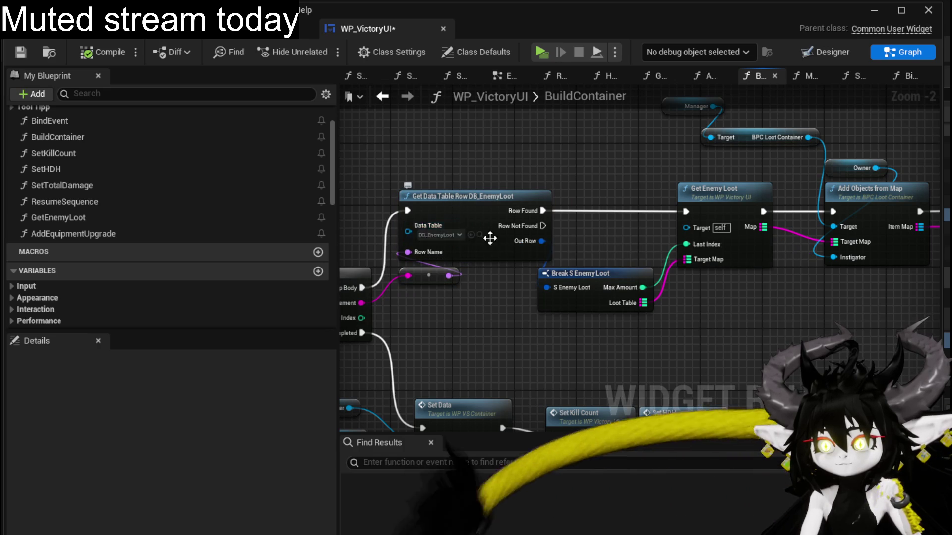
{"action": "double_click", "coordinate": [488, 222]}
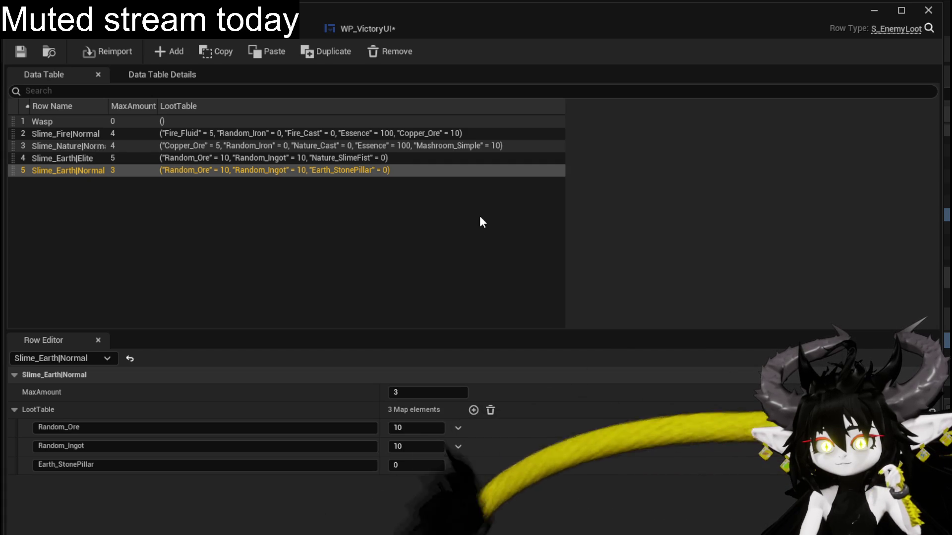
Minimize the blueprint editor and browse back to the CombatSystem DataBase folder.
{"action": "left_click", "coordinate": [350, 29]}
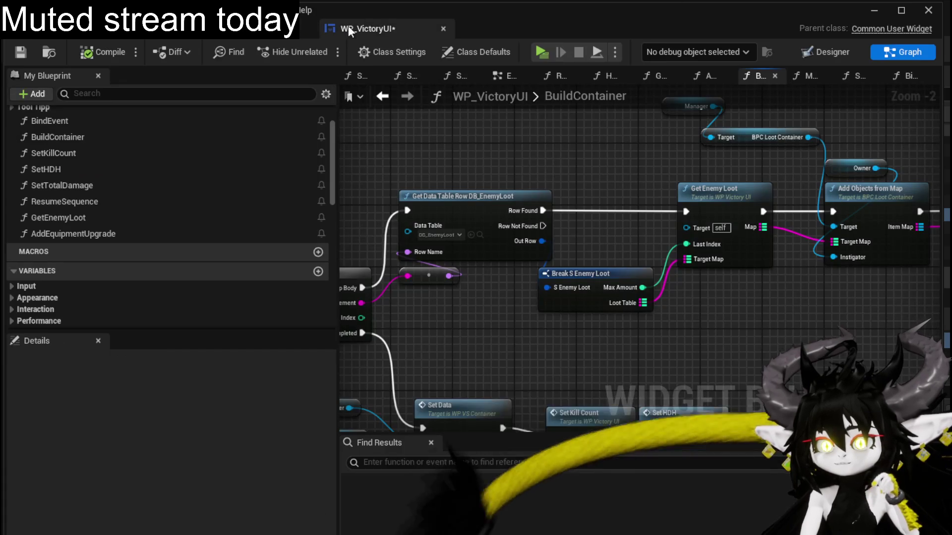
{"action": "left_click", "coordinate": [874, 10]}
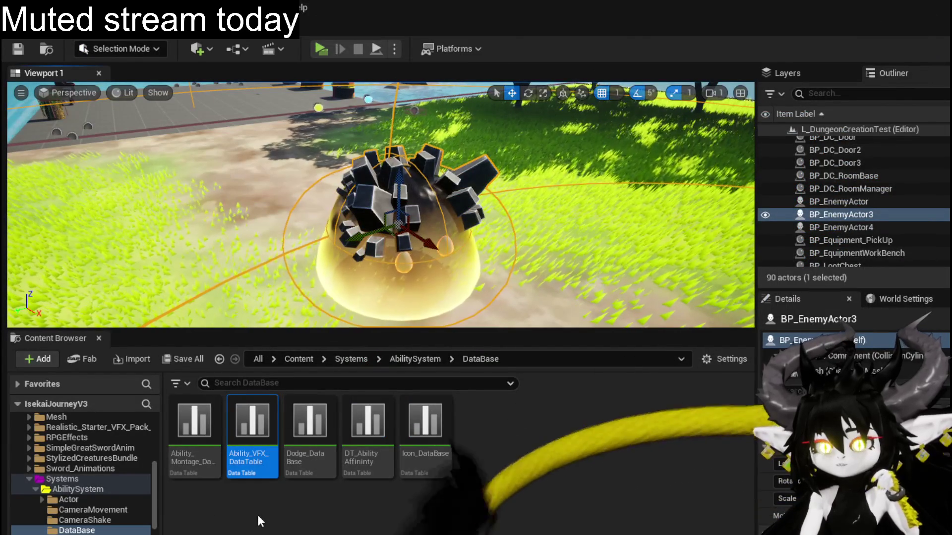
{"action": "scroll", "coordinate": [75, 510], "scroll_direction": "down", "scroll_amount": 2}
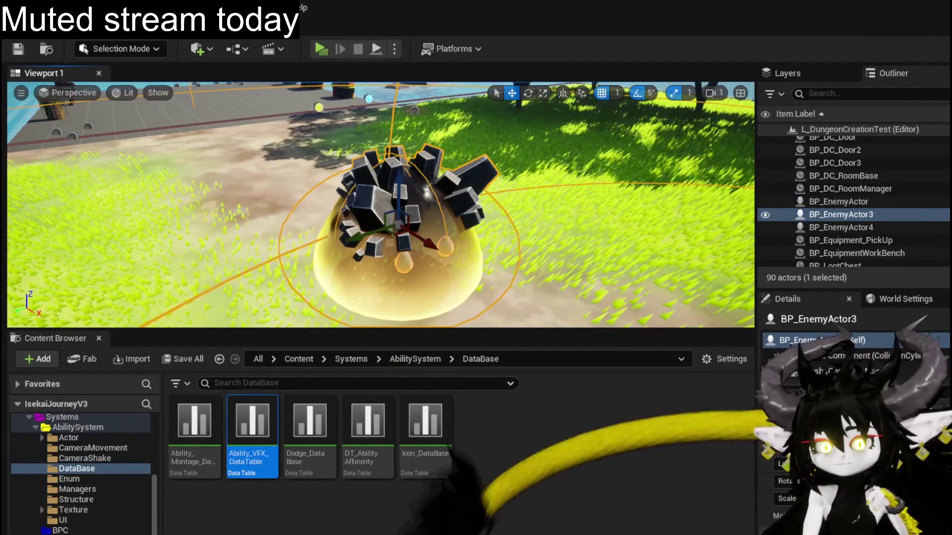
{"action": "key", "text": "alt+Left"}
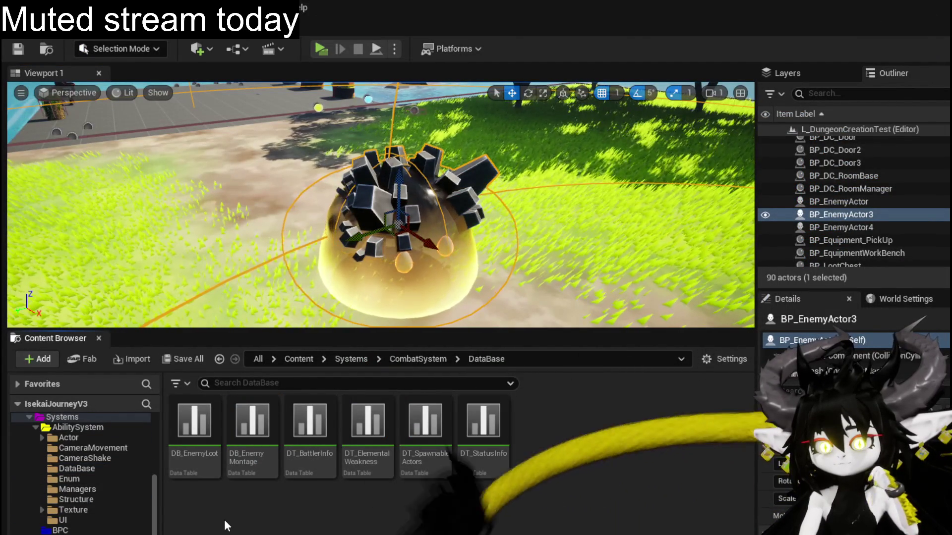
Compare the Slime_Earth|Elite row names in DT_BattlerInfo and the enemy loot table.
{"action": "double_click", "coordinate": [320, 441]}
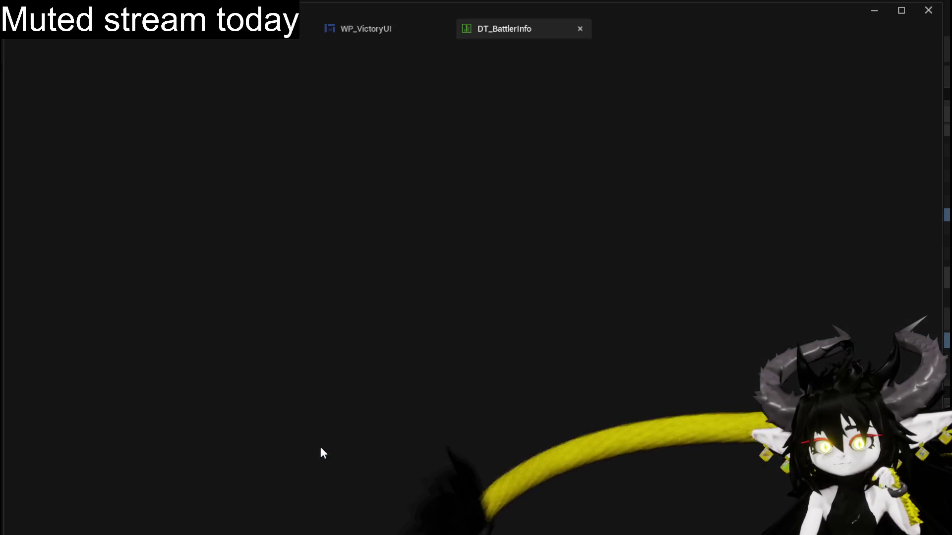
{"action": "scroll", "coordinate": [92, 276], "scroll_direction": "down", "scroll_amount": 3}
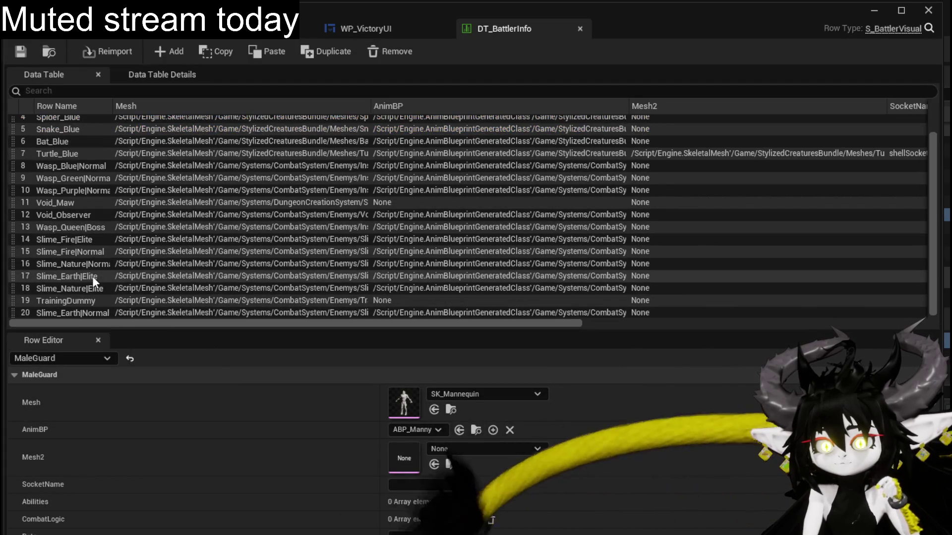
{"action": "double_click", "coordinate": [93, 276]}
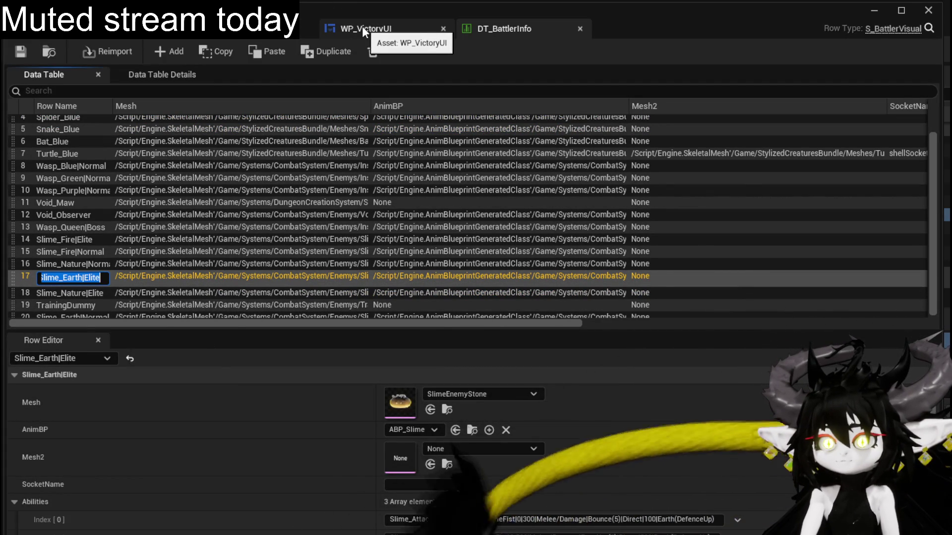
{"action": "left_click", "coordinate": [148, 29]}
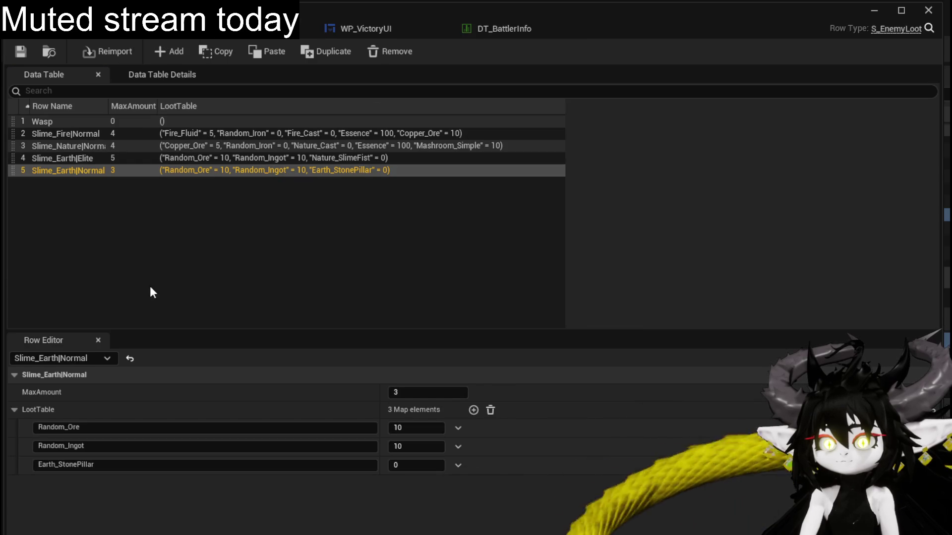
{"action": "double_click", "coordinate": [67, 158]}
Leave the row name unchanged, deselect, and return to WP_VictoryUI's BuildContainer graph.
{"action": "left_click", "coordinate": [297, 232]}
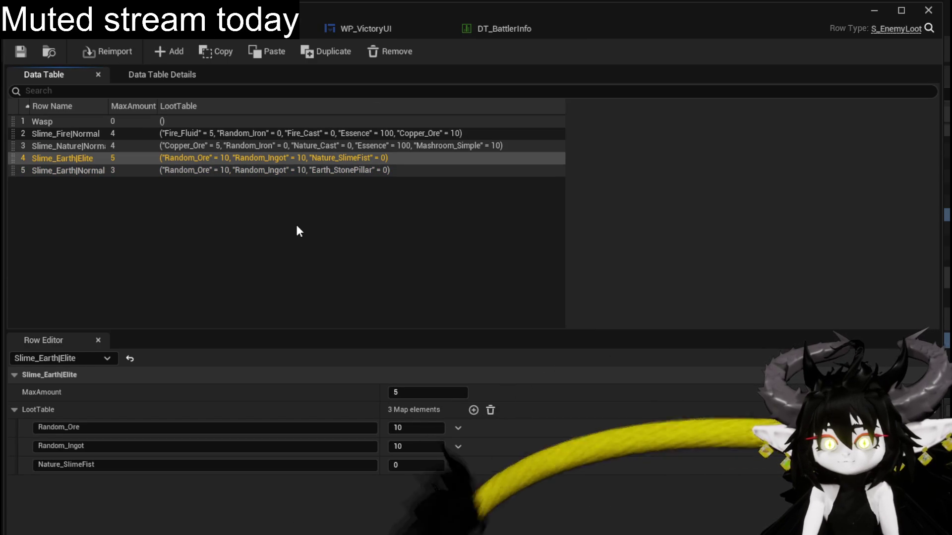
{"action": "left_click", "coordinate": [297, 235]}
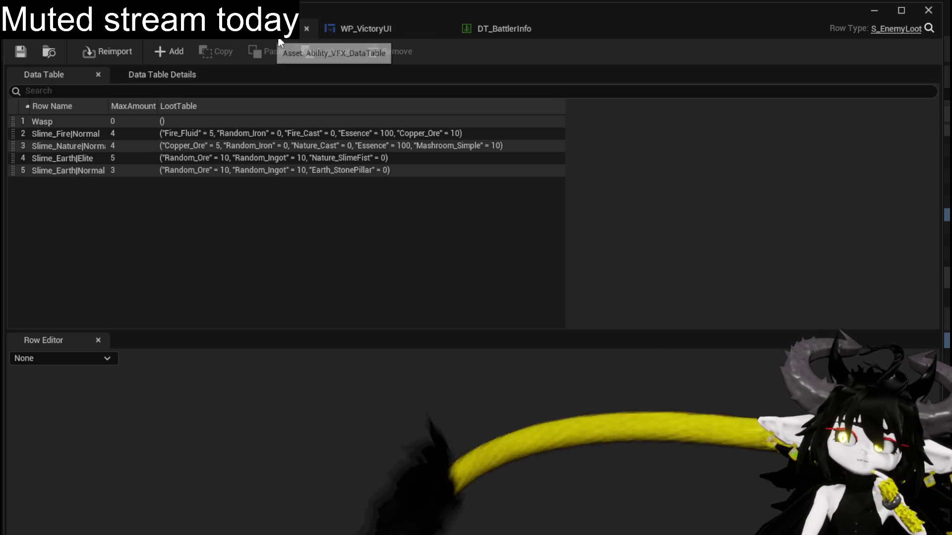
{"action": "left_click", "coordinate": [349, 29]}
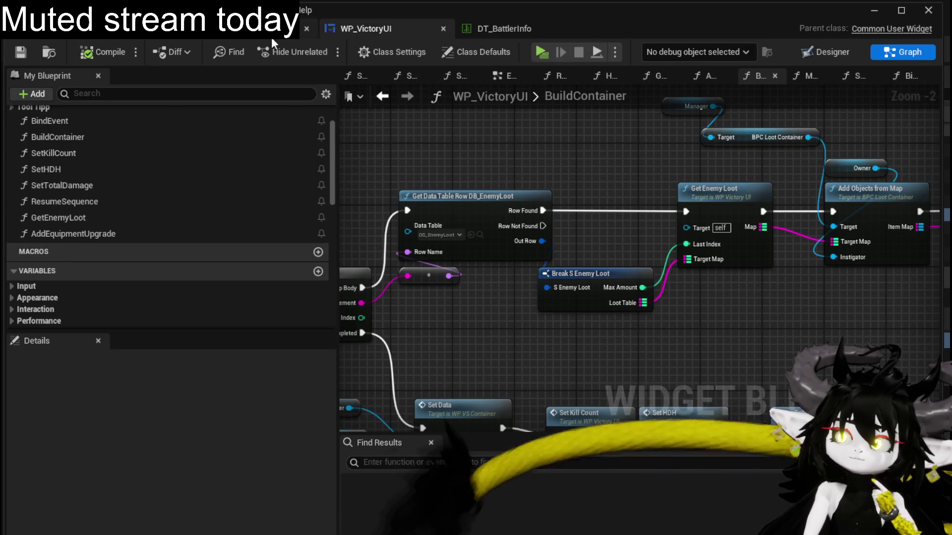
Drag the For Each Loop node left toward the BuildContainer entry node and deselect it.
{"action": "mouse_move", "coordinate": [452, 219]}
{"action": "left_mouse_down"}
{"action": "mouse_move", "coordinate": [666, 208]}
{"action": "mouse_move", "coordinate": [468, 256]}
{"action": "left_mouse_up"}
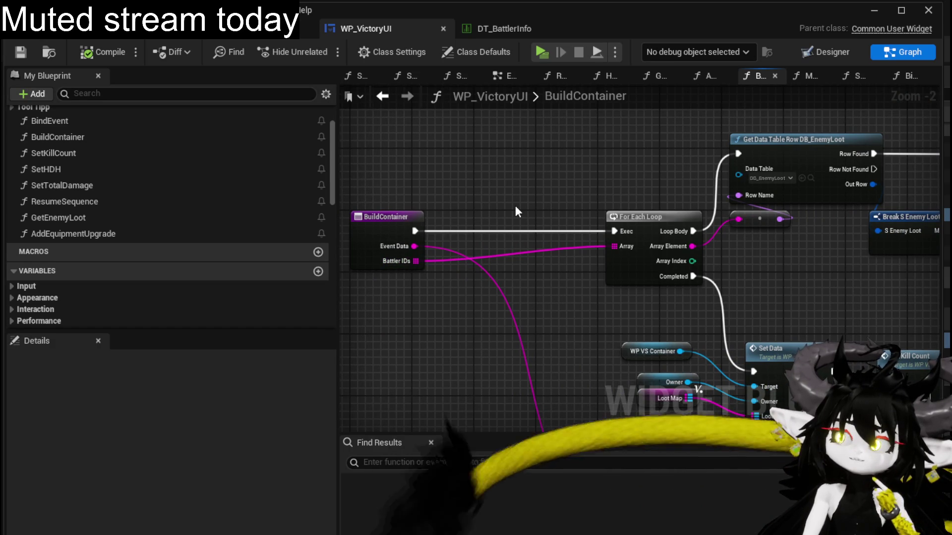
{"action": "left_click_drag", "start_coordinate": [601, 218], "coordinate": [508, 214]}
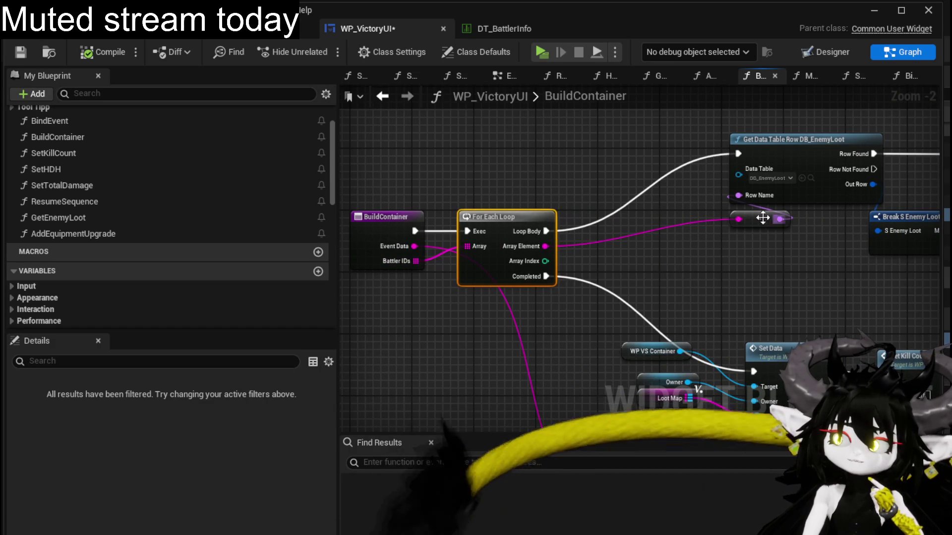
{"action": "left_click", "coordinate": [691, 251]}
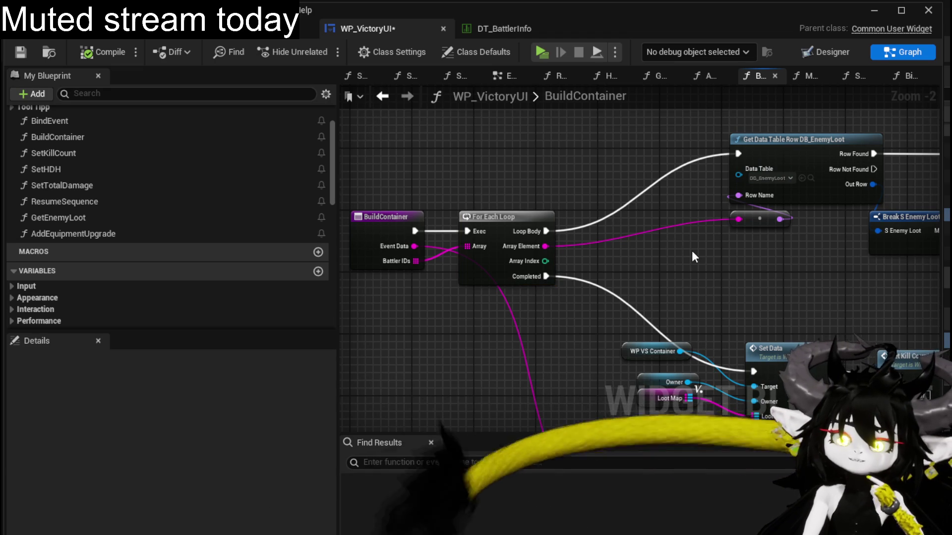
Add a Print String off the loop body with Duration 90 and start an Append feeding its In String.
{"action": "left_click_drag", "start_coordinate": [609, 235], "coordinate": [637, 236]}
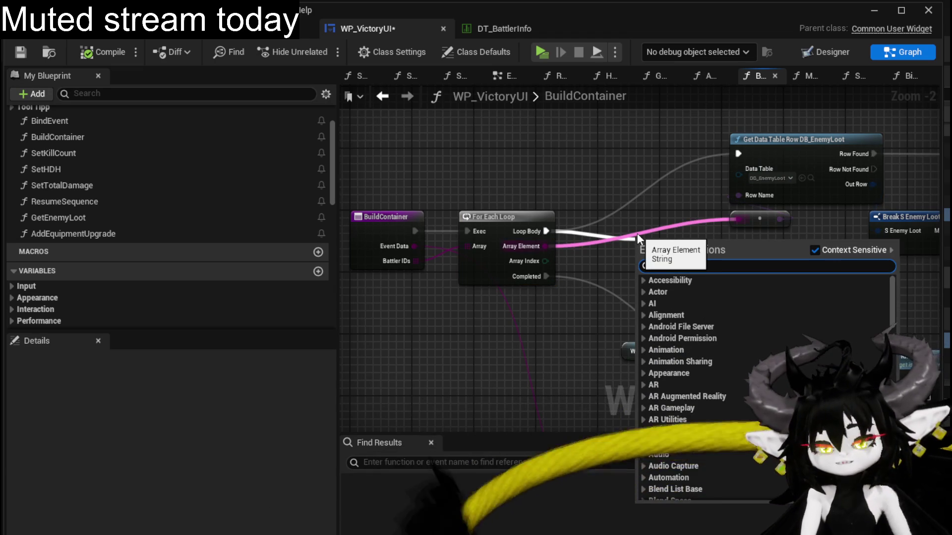
{"action": "type", "text": "print str"}
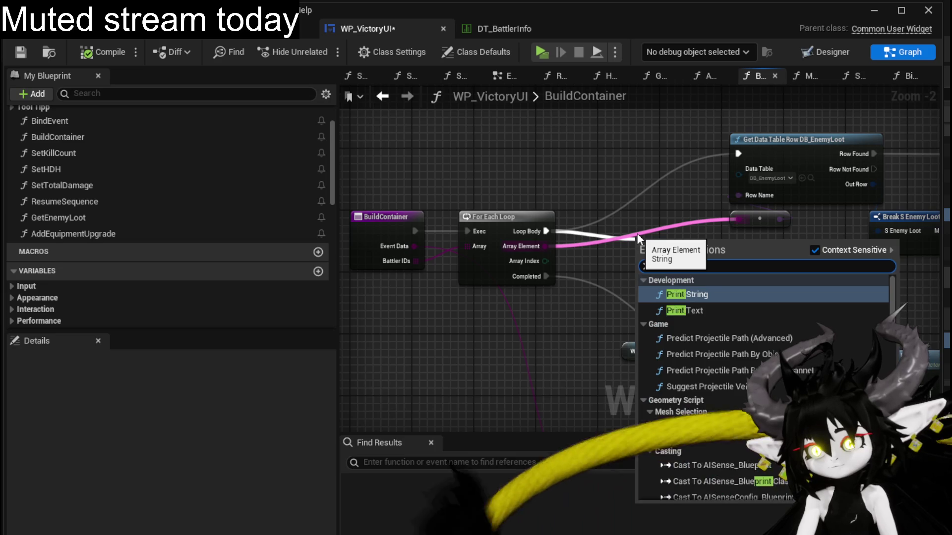
{"action": "key", "text": "Return"}
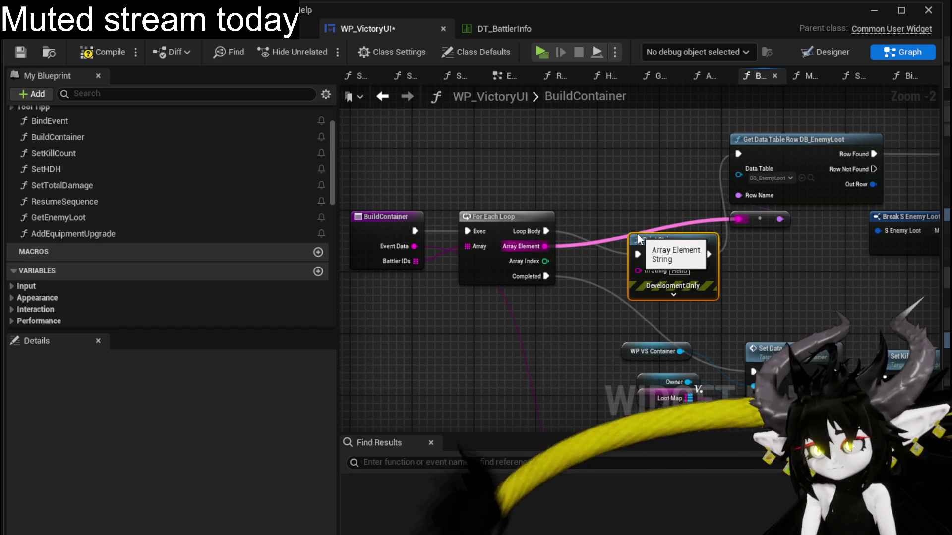
{"action": "left_click_drag", "start_coordinate": [684, 242], "coordinate": [673, 170]}
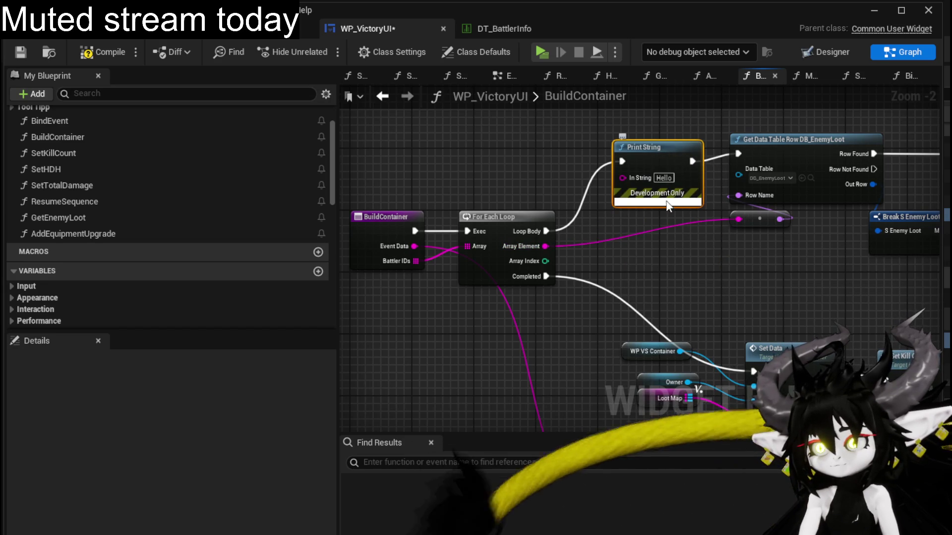
{"action": "left_click", "coordinate": [666, 202]}
{"action": "type", "text": "90"}
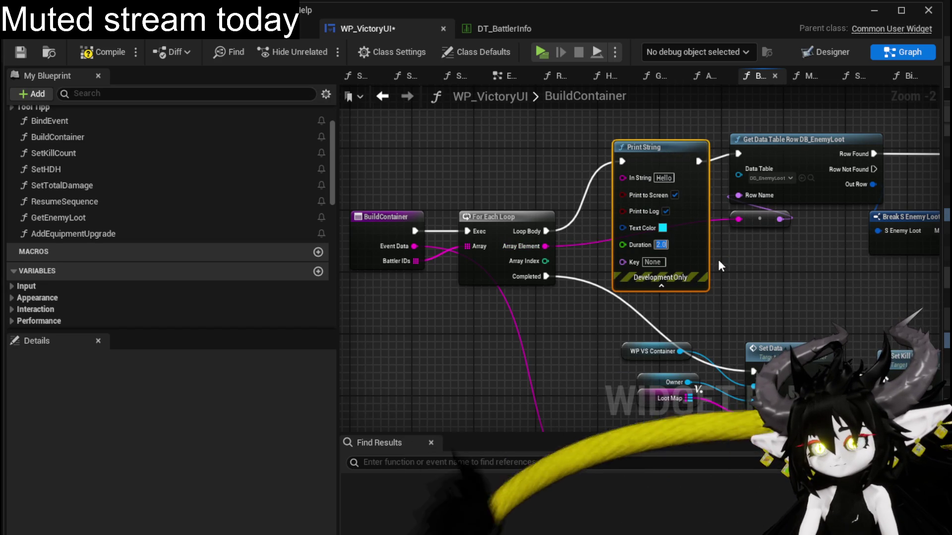
{"action": "left_click_drag", "start_coordinate": [512, 162], "coordinate": [541, 198]}
{"action": "left_click_drag", "start_coordinate": [652, 214], "coordinate": [496, 158]}
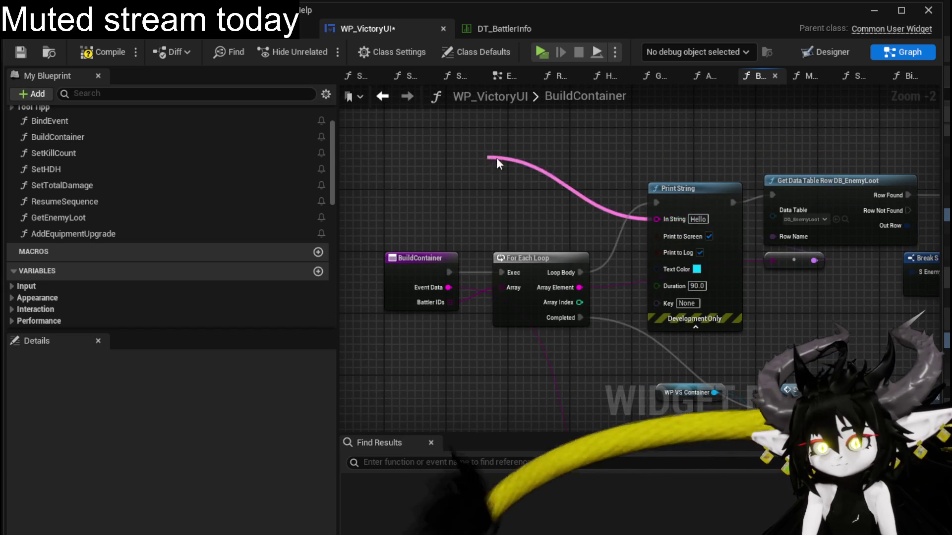
{"action": "type", "text": "Append"}
Append 'BattlerIDonVictoryScreenForEnemyLoot' with the loop's Array Element into Print String and save WP_VictoryUI.
{"action": "key", "text": "Return"}
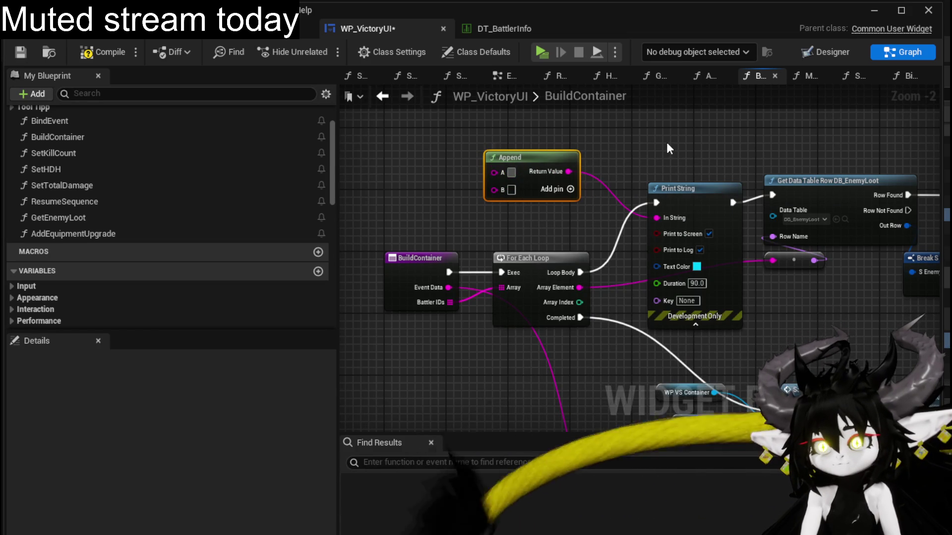
{"action": "type", "text": "Battler"}
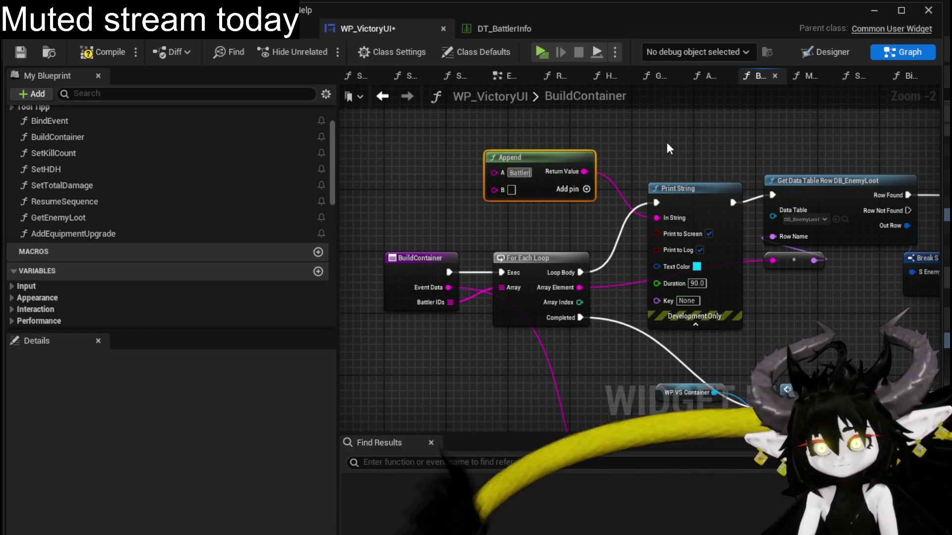
{"action": "type", "text": "IDo"}
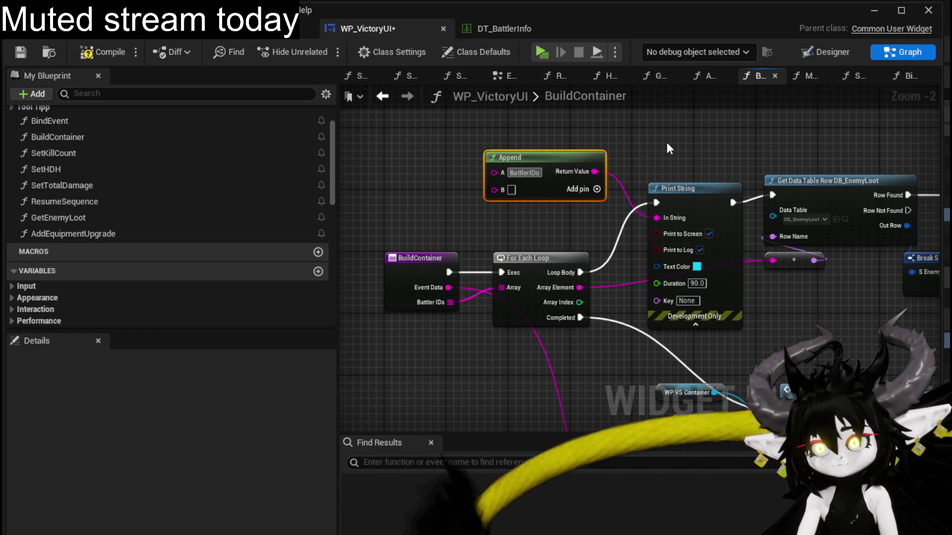
{"action": "type", "text": "nVi"}
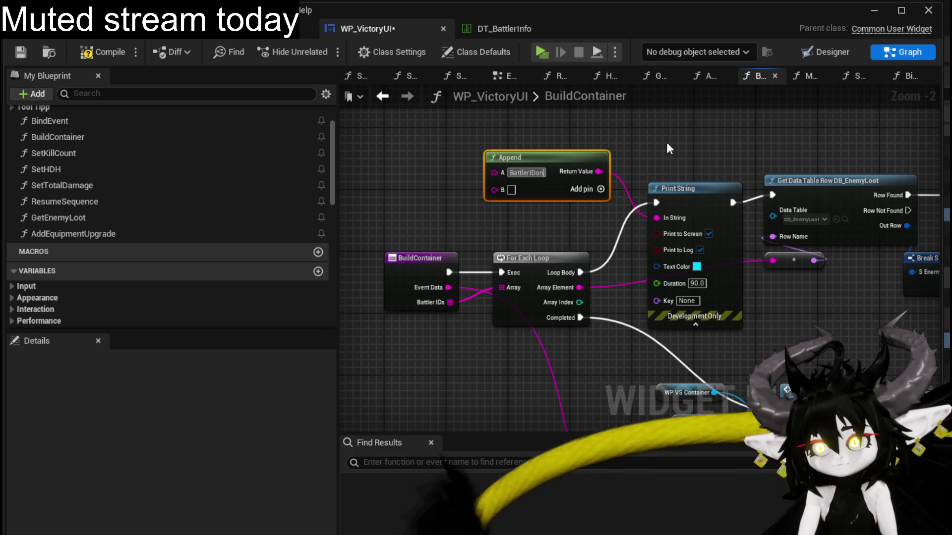
{"action": "type", "text": "ctory"}
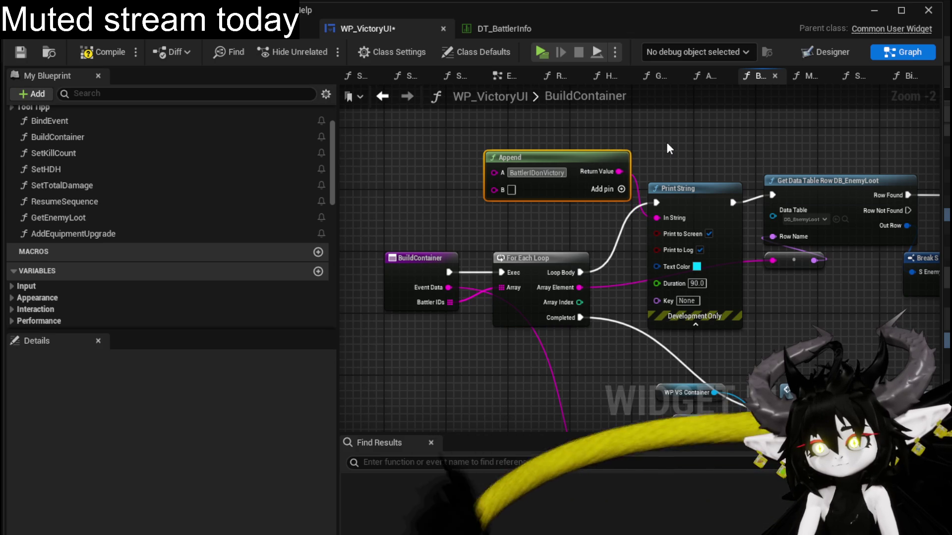
{"action": "type", "text": "Screen"}
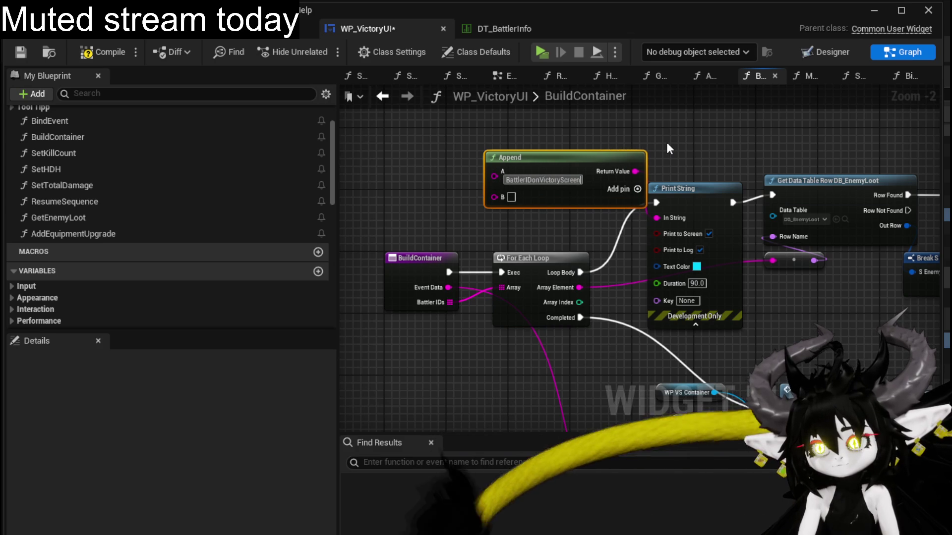
{"action": "type", "text": "For"}
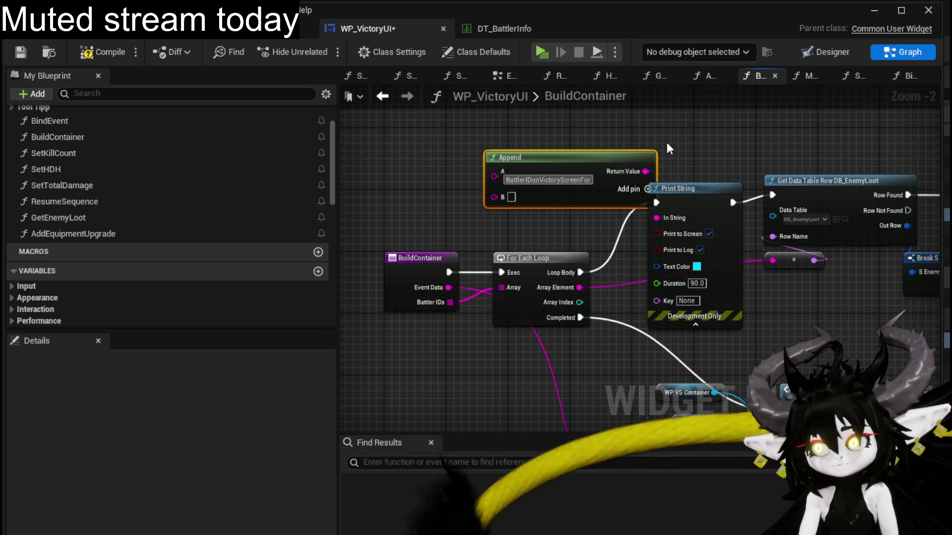
{"action": "type", "text": "E"}
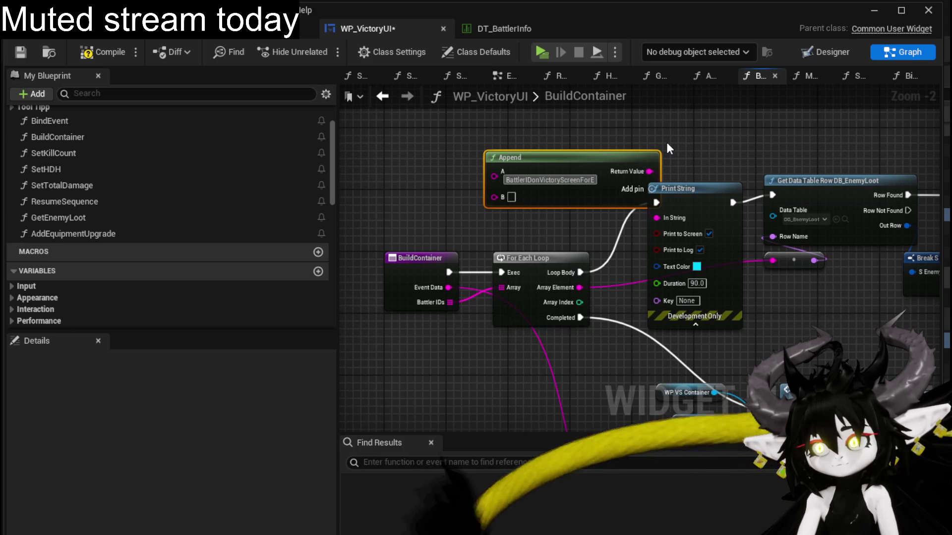
{"action": "type", "text": "nemyLoot"}
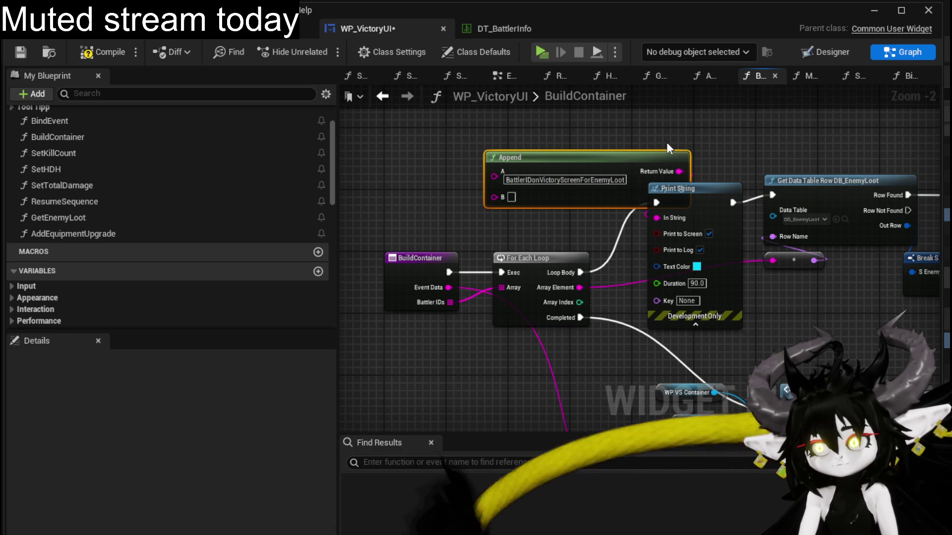
{"action": "left_click_drag", "start_coordinate": [636, 153], "coordinate": [565, 122]}
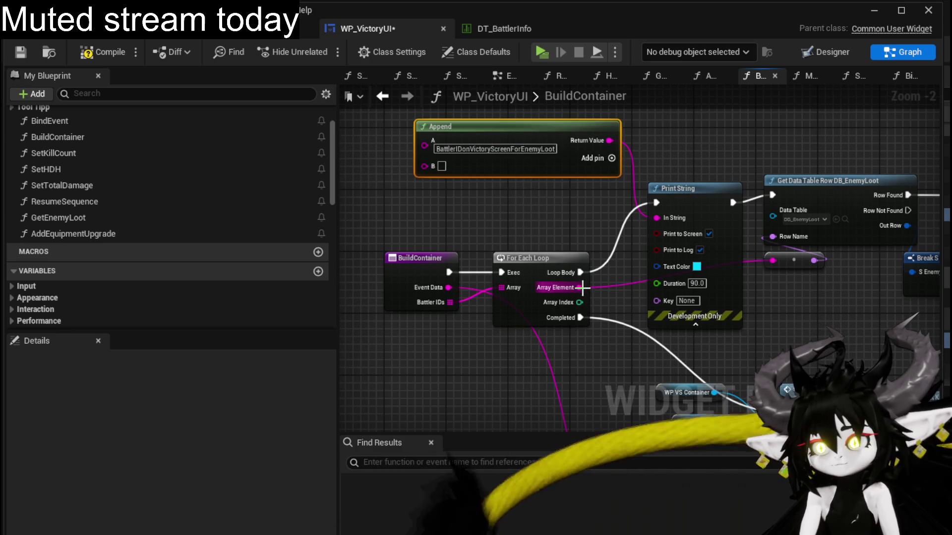
{"action": "left_click", "coordinate": [470, 213]}
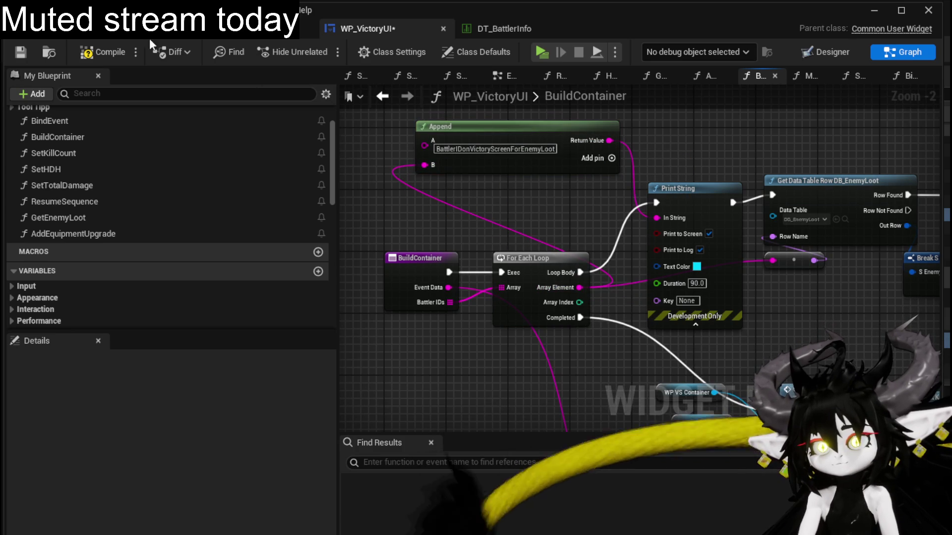
{"action": "left_click", "coordinate": [22, 53]}
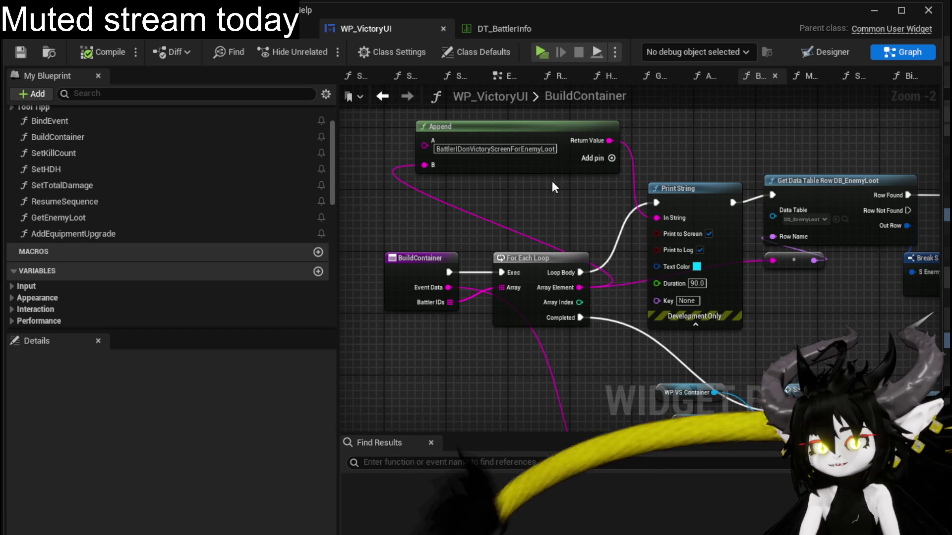
Line up the Break S Enemy Loot node beside Get Enemy Loot in BuildContainer.
{"action": "left_click_drag", "start_coordinate": [553, 182], "coordinate": [544, 204]}
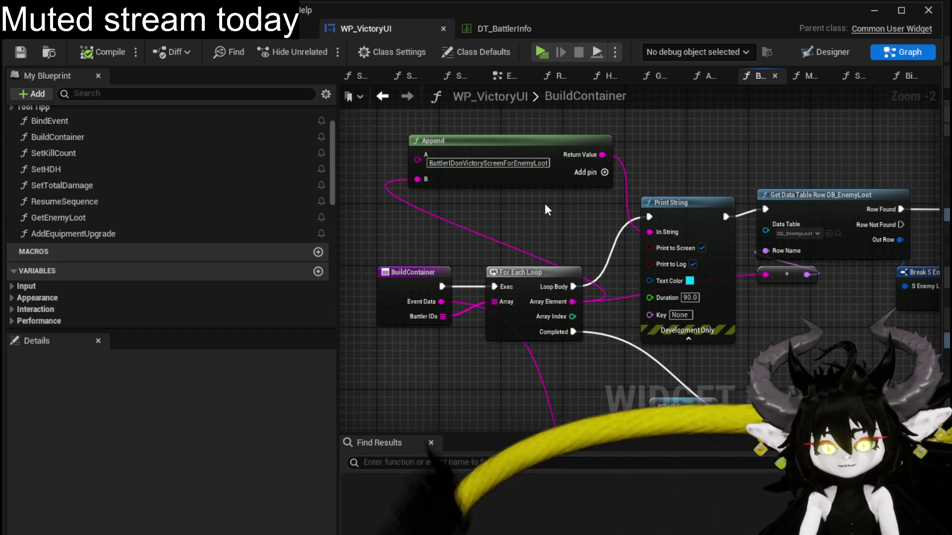
{"action": "mouse_move", "coordinate": [545, 205]}
{"action": "left_mouse_down"}
{"action": "mouse_move", "coordinate": [579, 214]}
{"action": "mouse_move", "coordinate": [598, 208]}
{"action": "mouse_move", "coordinate": [372, 350]}
{"action": "left_mouse_up"}
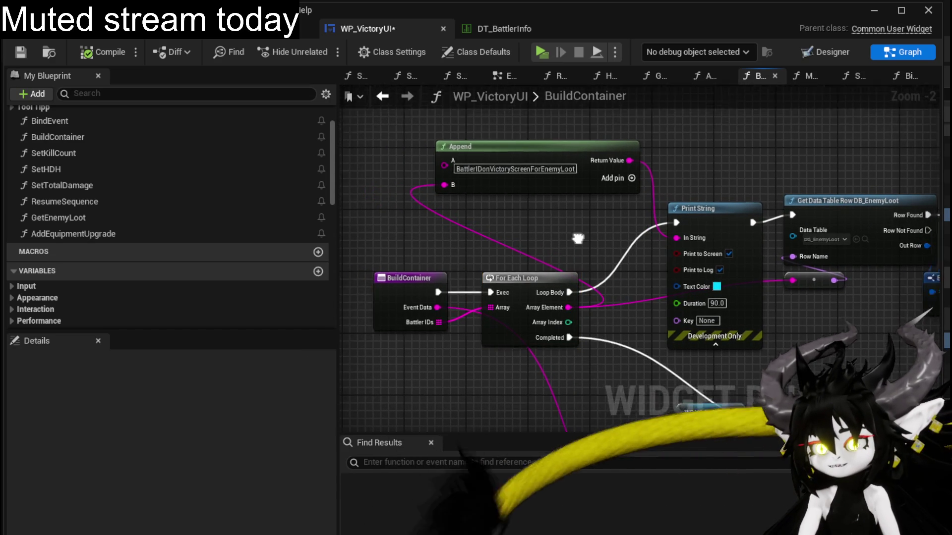
{"action": "left_click_drag", "start_coordinate": [536, 273], "coordinate": [438, 286]}
{"action": "scroll", "coordinate": [502, 214], "scroll_direction": "down", "scroll_amount": 1}
{"action": "left_click", "coordinate": [501, 228]}
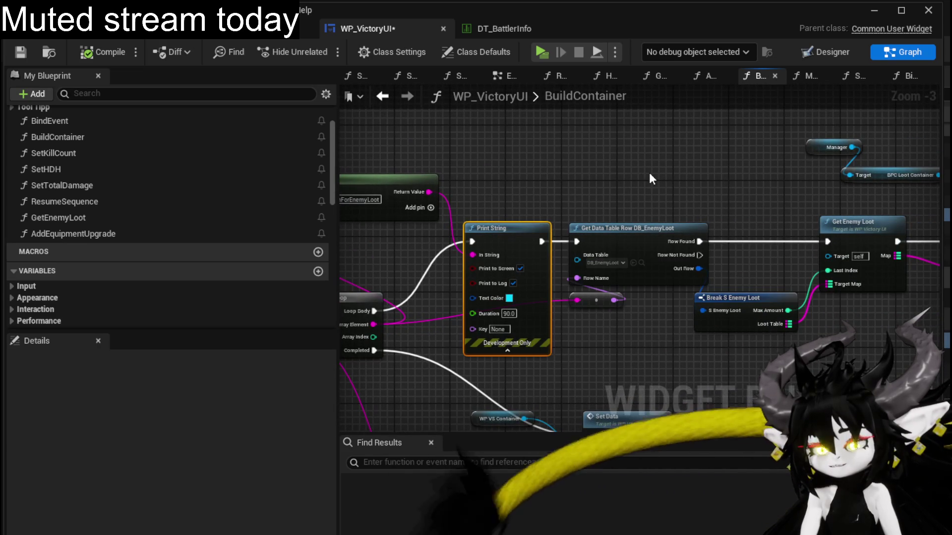
{"action": "mouse_move", "coordinate": [811, 189]}
{"action": "left_mouse_down"}
{"action": "mouse_move", "coordinate": [488, 200]}
{"action": "mouse_move", "coordinate": [608, 177]}
{"action": "left_mouse_up"}
{"action": "mouse_move", "coordinate": [555, 285]}
{"action": "left_mouse_down"}
{"action": "mouse_move", "coordinate": [570, 269]}
{"action": "mouse_move", "coordinate": [555, 286]}
{"action": "left_mouse_up"}
{"action": "left_click_drag", "start_coordinate": [644, 216], "coordinate": [678, 217]}
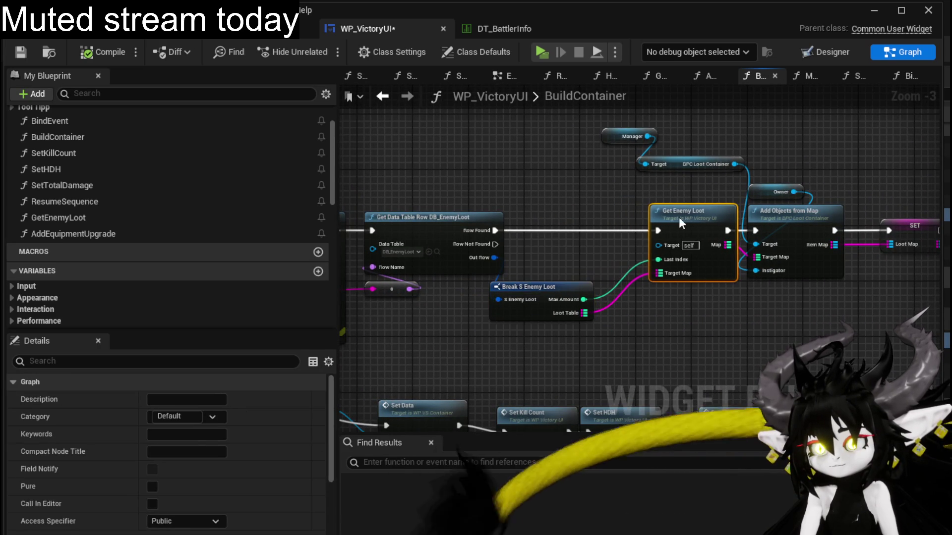
{"action": "left_click_drag", "start_coordinate": [527, 286], "coordinate": [567, 253]}
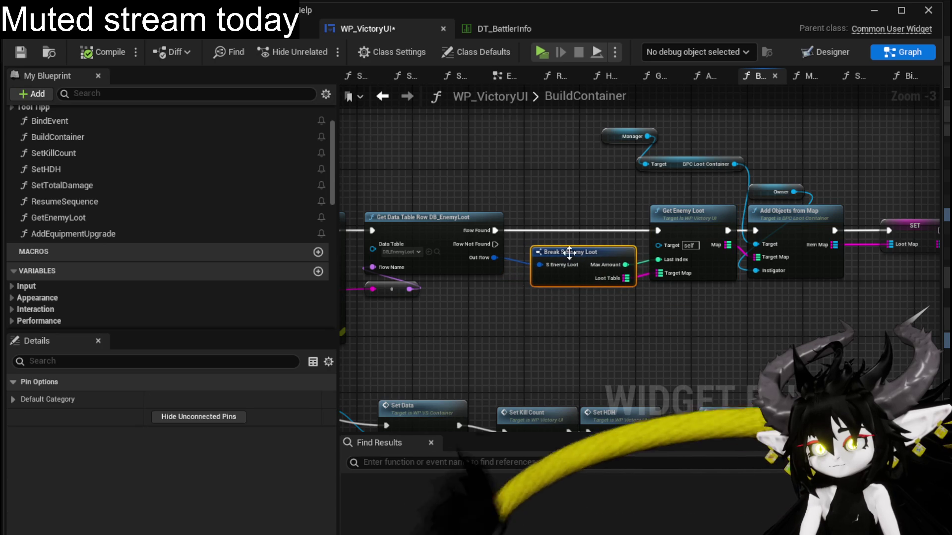
{"action": "left_click_drag", "start_coordinate": [620, 198], "coordinate": [472, 221]}
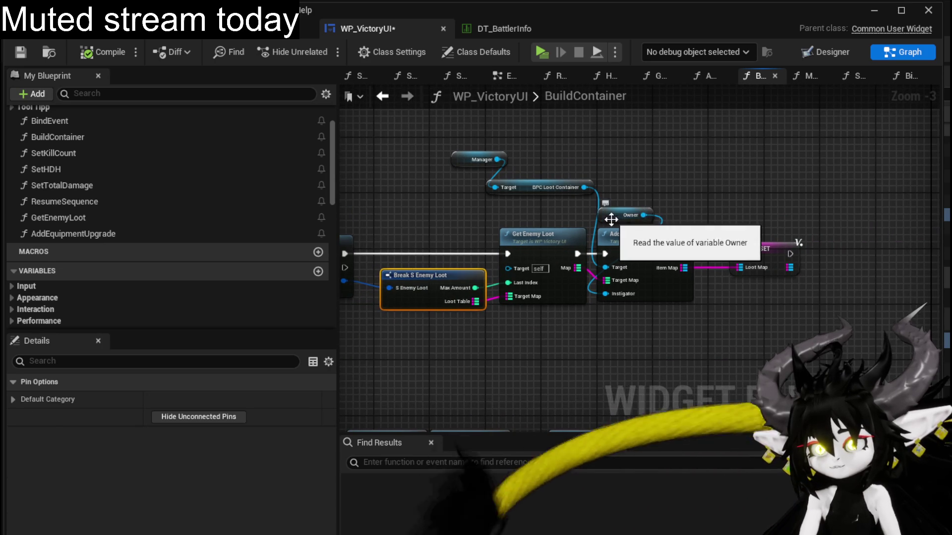
Align the Owner and Manager variable nodes, then launch a play test.
{"action": "mouse_move", "coordinate": [637, 217]}
{"action": "left_mouse_down"}
{"action": "mouse_move", "coordinate": [678, 203]}
{"action": "mouse_move", "coordinate": [543, 215]}
{"action": "mouse_move", "coordinate": [535, 196]}
{"action": "left_mouse_up"}
{"action": "left_click", "coordinate": [474, 206]}
{"action": "left_click_drag", "start_coordinate": [465, 165], "coordinate": [486, 173]}
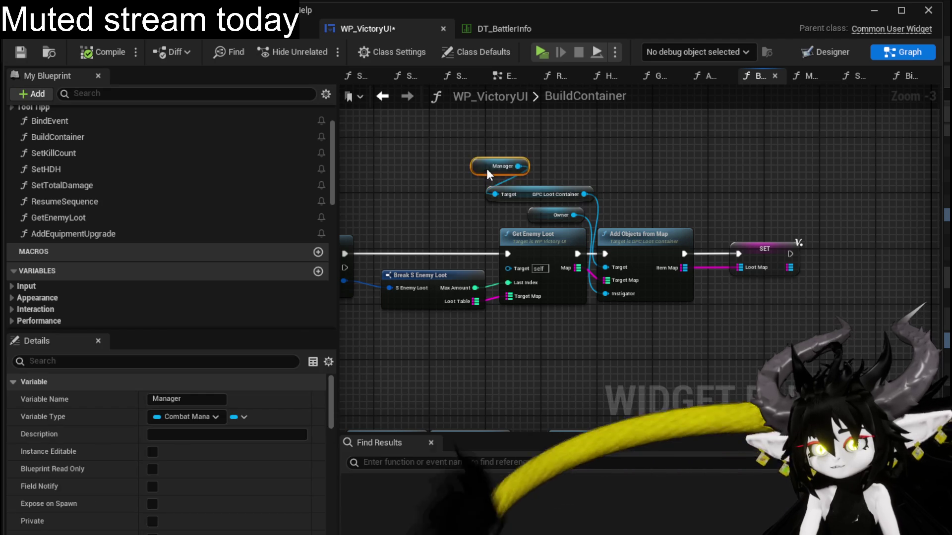
{"action": "left_click", "coordinate": [469, 168]}
{"action": "scroll", "coordinate": [493, 186], "scroll_direction": "down", "scroll_amount": 1}
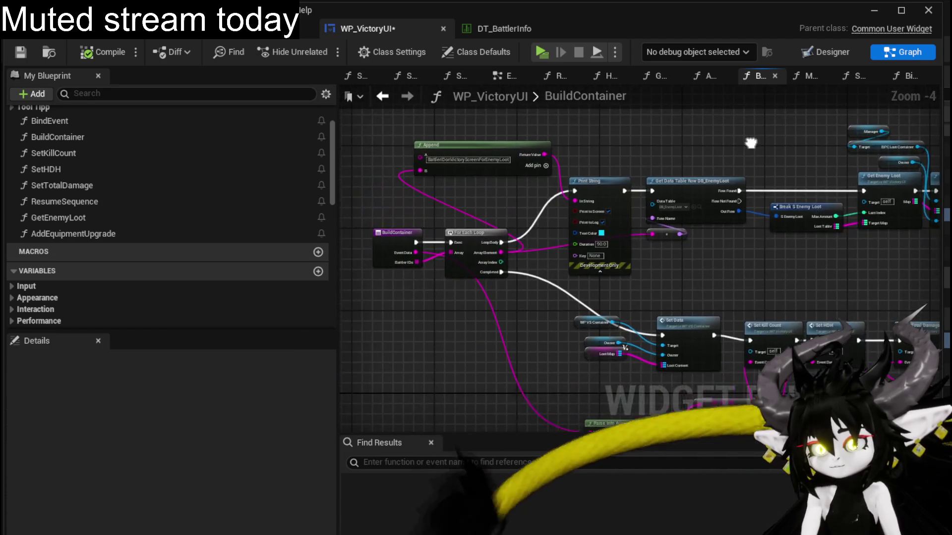
{"action": "mouse_move", "coordinate": [493, 187]}
{"action": "left_mouse_down"}
{"action": "mouse_move", "coordinate": [740, 170]}
{"action": "mouse_move", "coordinate": [744, 178]}
{"action": "left_mouse_up"}
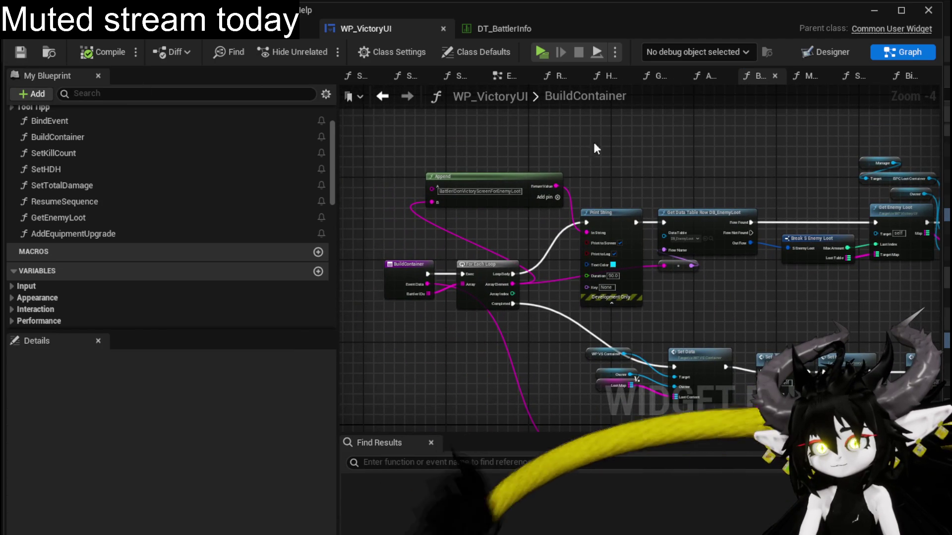
{"action": "left_click", "coordinate": [874, 11]}
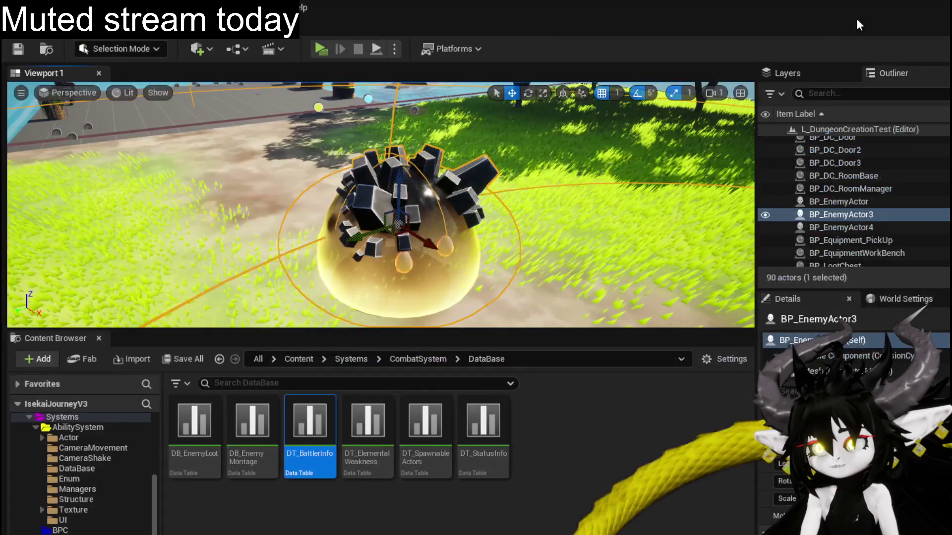
Start the standalone preview and run the character to the earth slime encounter.
{"action": "left_click", "coordinate": [320, 46]}
{"action": "left_click", "coordinate": [459, 156]}
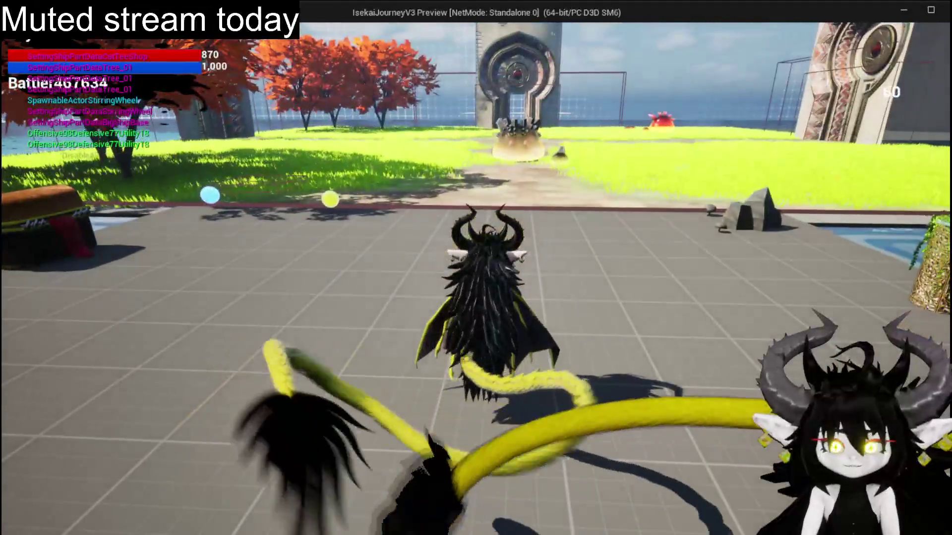
{"action": "key", "text": "space"}
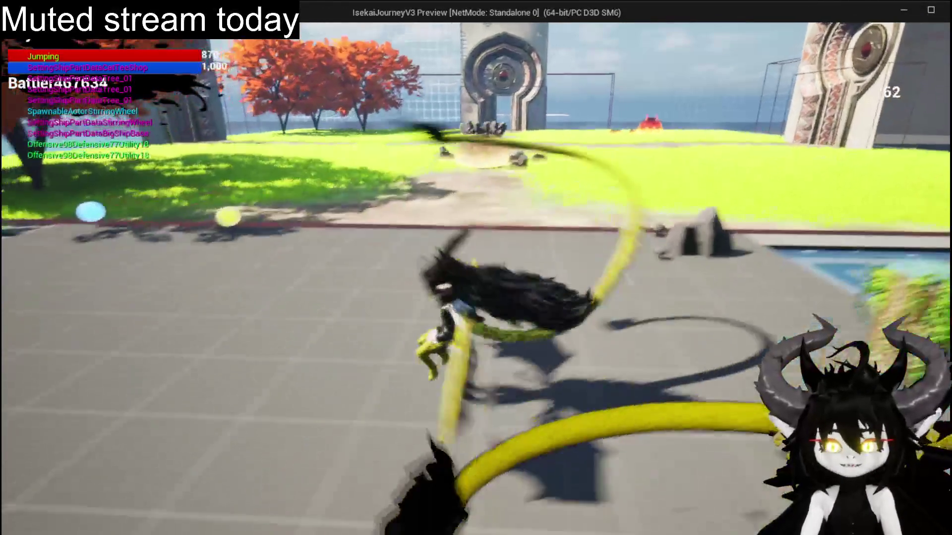
{"action": "key", "text": "w"}
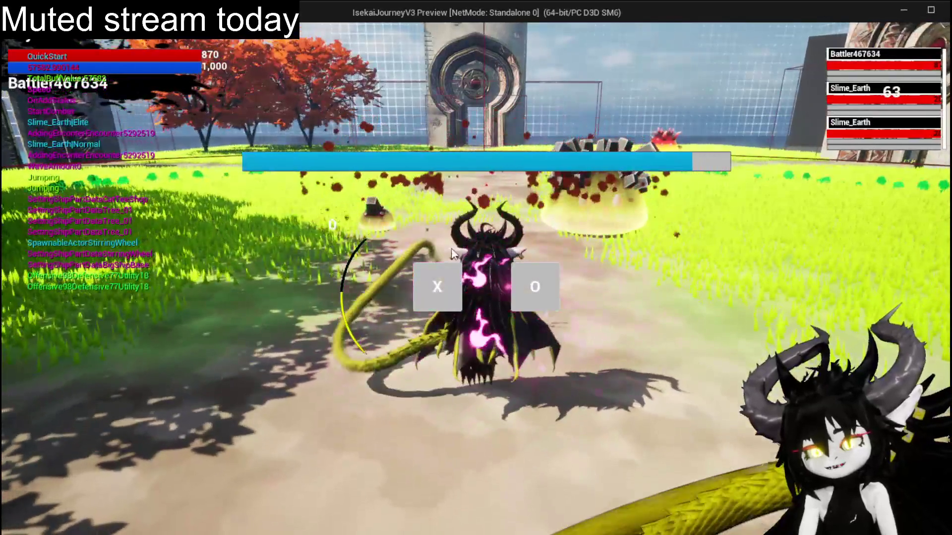
Play a card to win the battle and reach the victory screen, then stop the test and save all.
{"action": "left_click", "coordinate": [440, 285]}
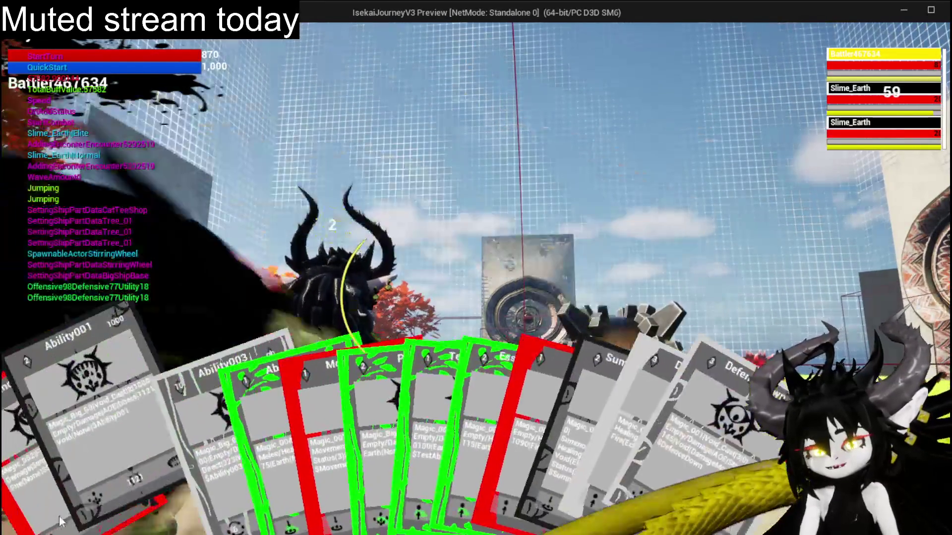
{"action": "left_click", "coordinate": [62, 520]}
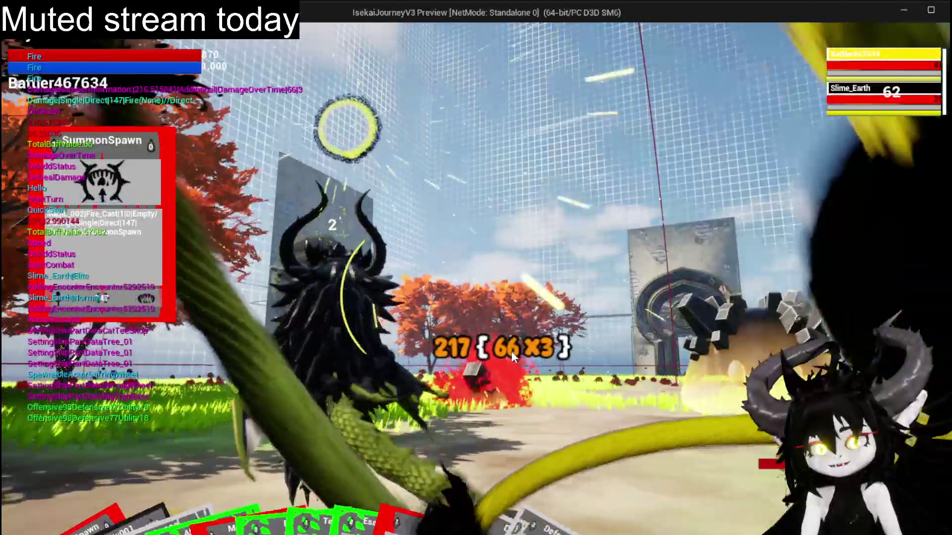
{"action": "key", "text": "e"}
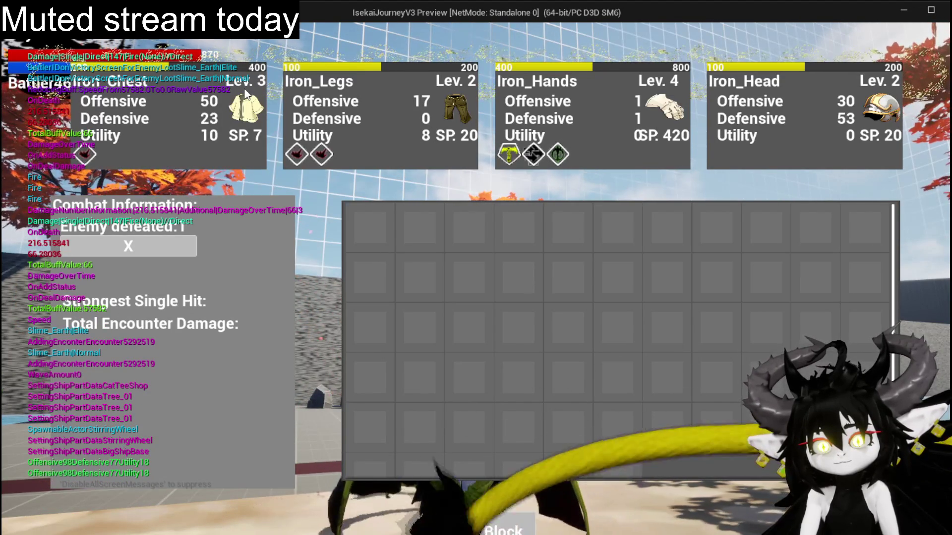
{"action": "key", "text": "Escape"}
{"action": "key", "text": "ctrl+s"}
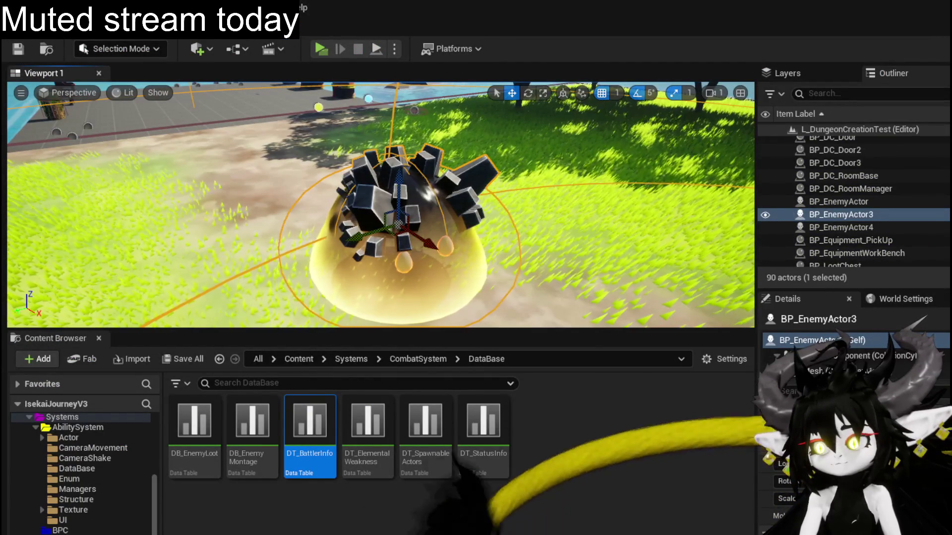
Back in BuildContainer, reconnect the loop body to the row lookup and shift the loot nodes right to make room.
{"action": "key", "text": "alt+Tab"}
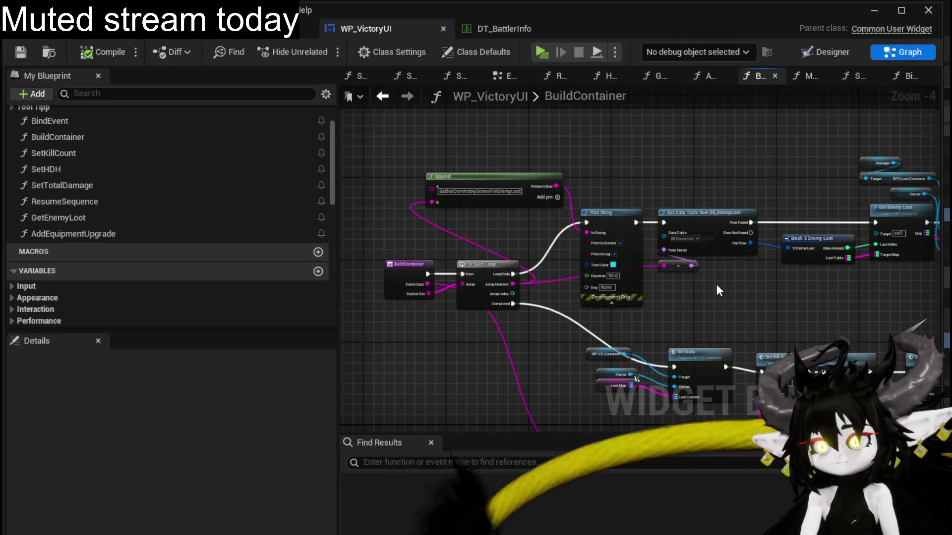
{"action": "left_click_drag", "start_coordinate": [716, 290], "coordinate": [618, 308]}
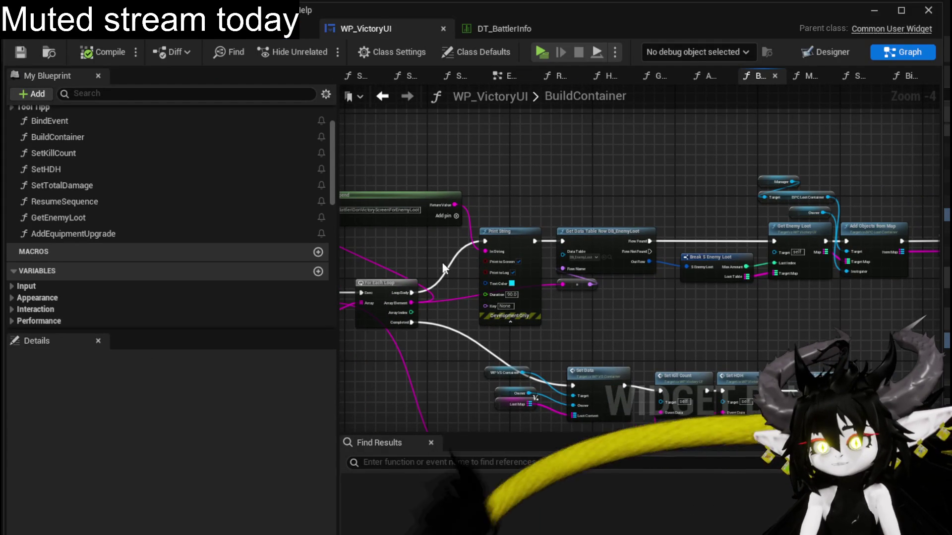
{"action": "left_click_drag", "start_coordinate": [565, 237], "coordinate": [564, 238]}
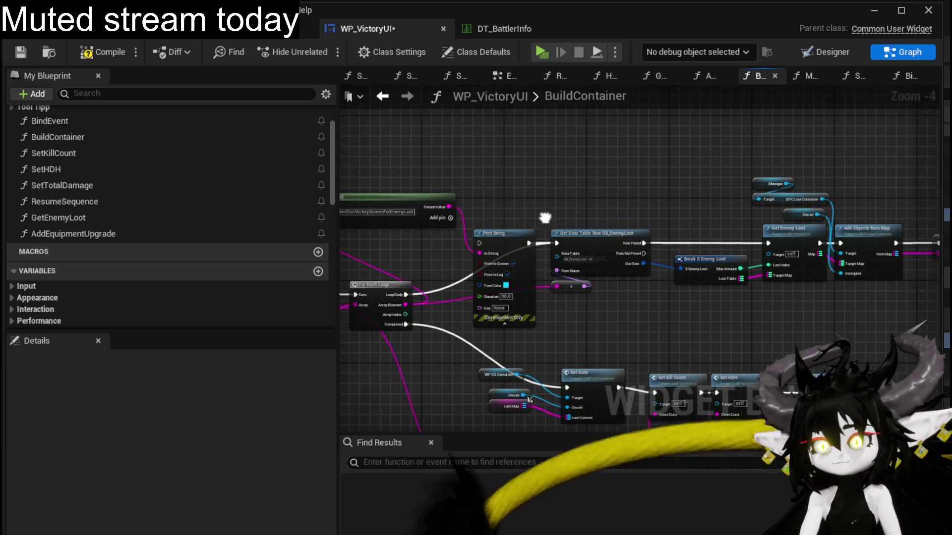
{"action": "mouse_move", "coordinate": [450, 252]}
{"action": "left_mouse_down"}
{"action": "mouse_move", "coordinate": [585, 161]}
{"action": "mouse_move", "coordinate": [457, 154]}
{"action": "left_mouse_up"}
{"action": "left_click_drag", "start_coordinate": [533, 170], "coordinate": [801, 333]}
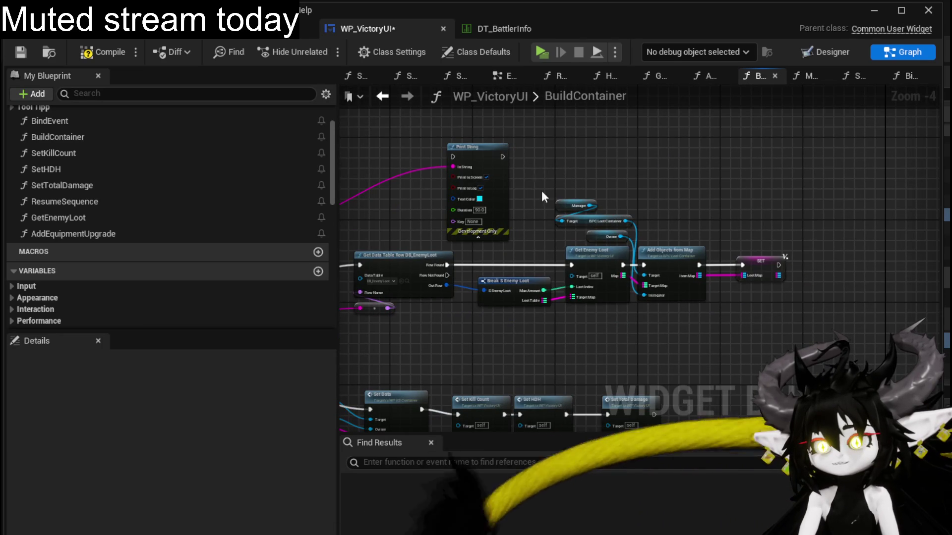
{"action": "left_click_drag", "start_coordinate": [593, 260], "coordinate": [709, 261]}
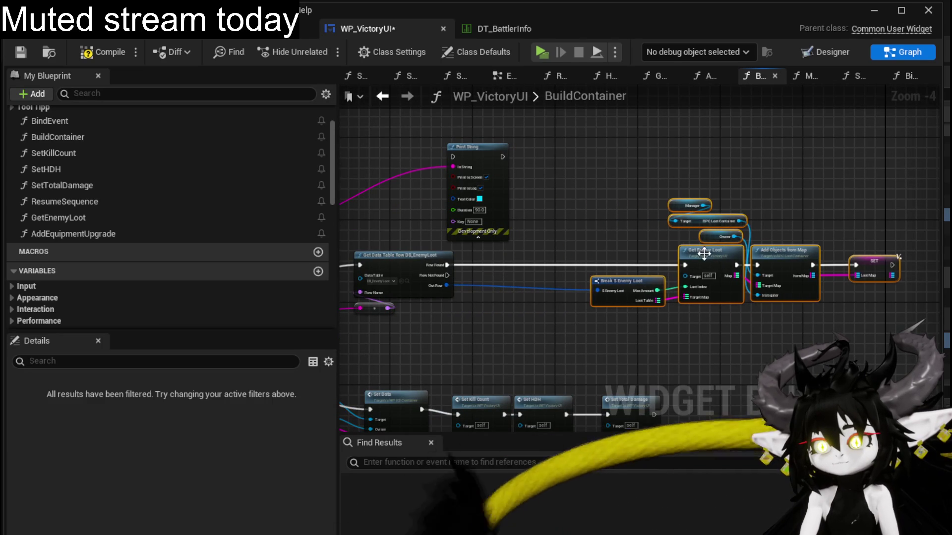
Wire Print String between Row Found and Get Enemy Loot, then launch a standalone game test.
{"action": "left_click_drag", "start_coordinate": [505, 191], "coordinate": [541, 255]}
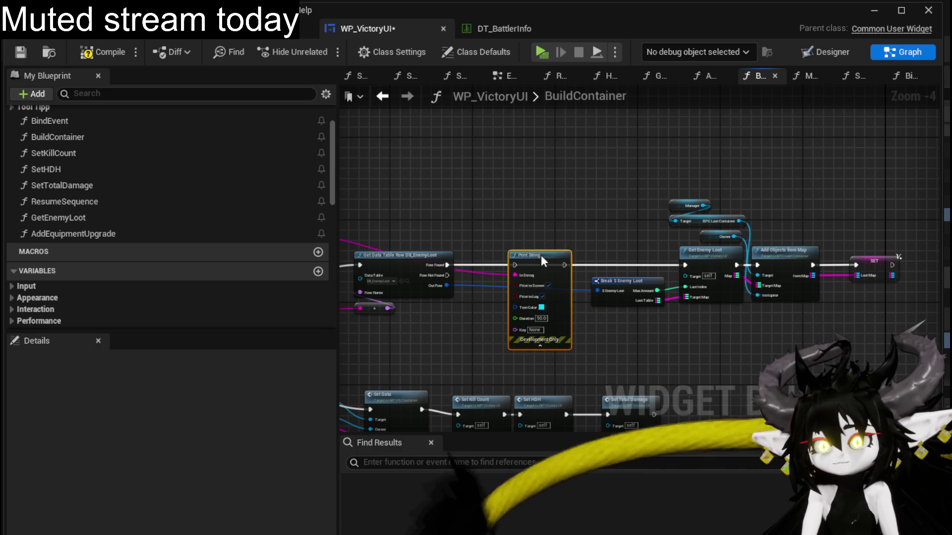
{"action": "left_click_drag", "start_coordinate": [447, 265], "coordinate": [532, 263]}
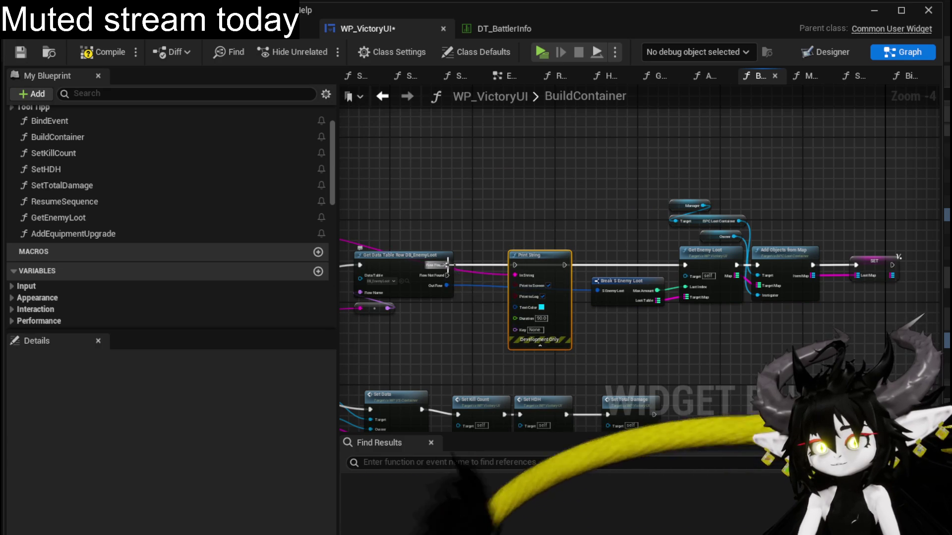
{"action": "left_click_drag", "start_coordinate": [591, 266], "coordinate": [685, 260]}
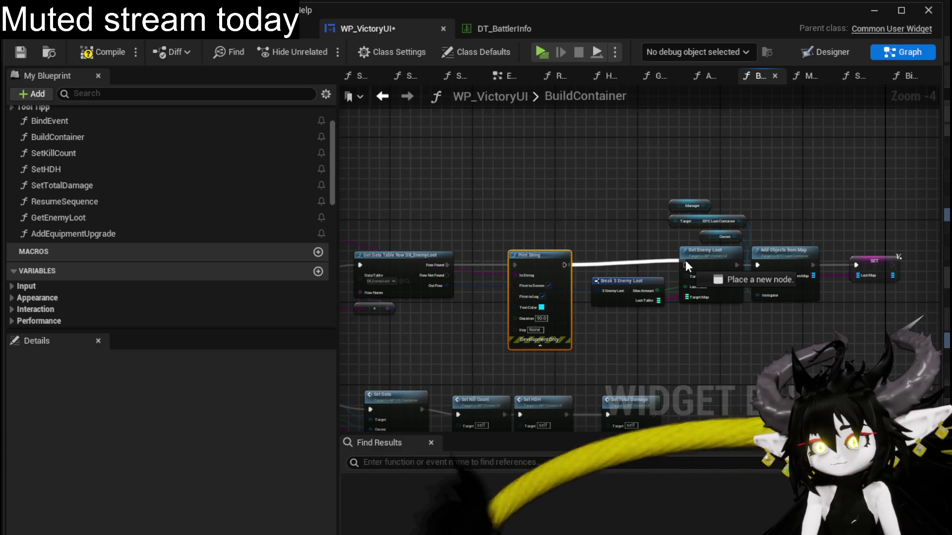
{"action": "left_click_drag", "start_coordinate": [497, 270], "coordinate": [622, 270]}
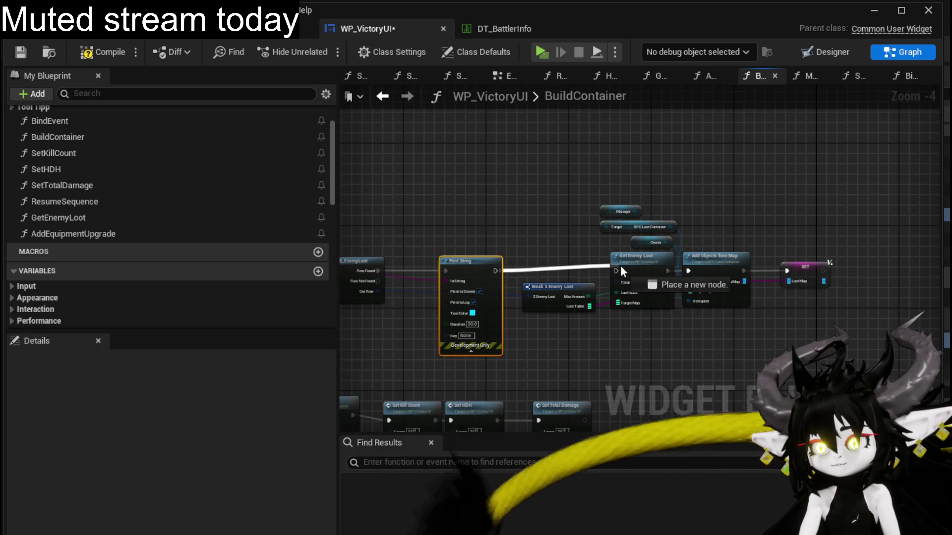
{"action": "left_click_drag", "start_coordinate": [523, 252], "coordinate": [612, 256]}
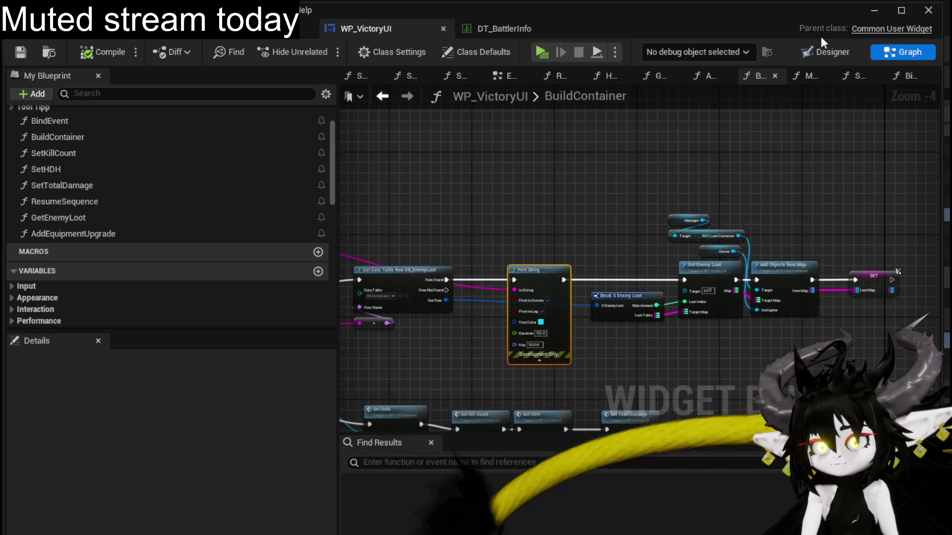
{"action": "left_click", "coordinate": [875, 14]}
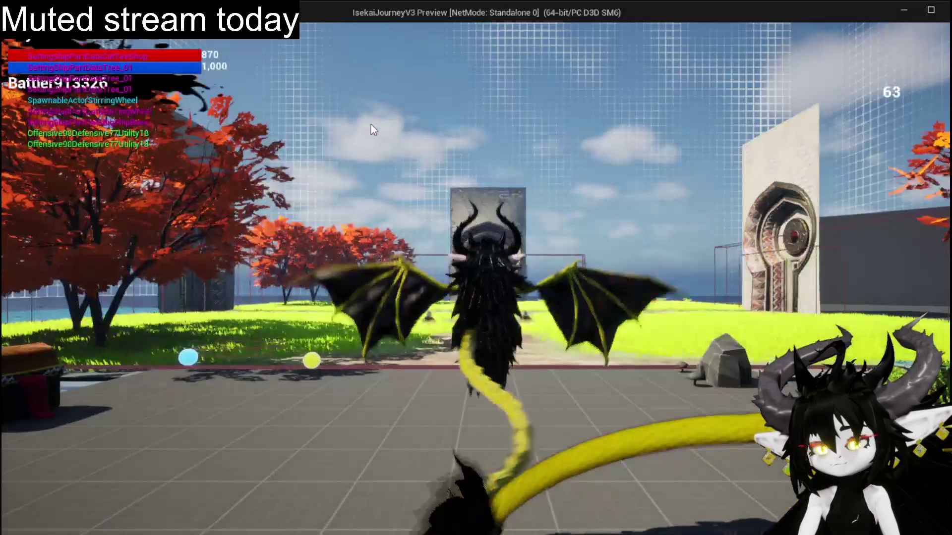
Run to the slimes, play a summon card to win, then close the preview and save all packages.
{"action": "key", "text": "w"}
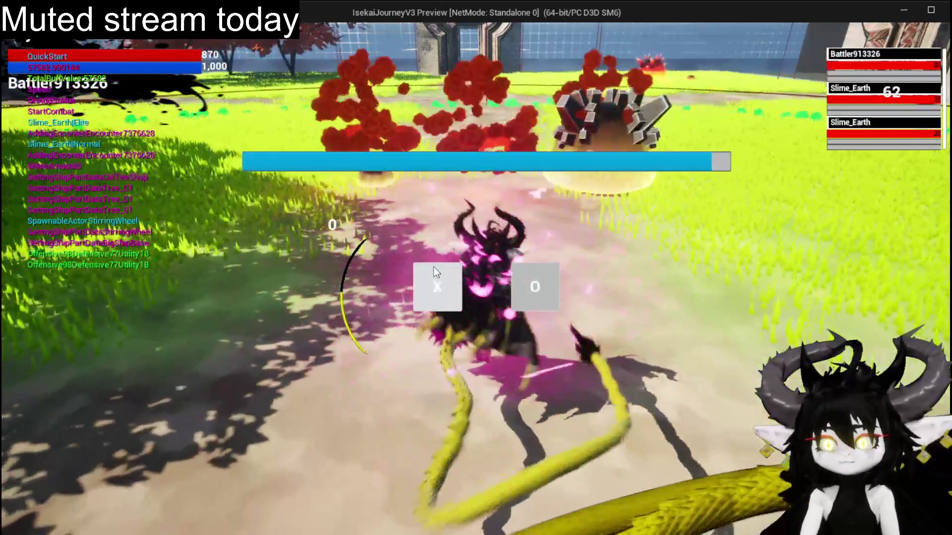
{"action": "left_click", "coordinate": [435, 279]}
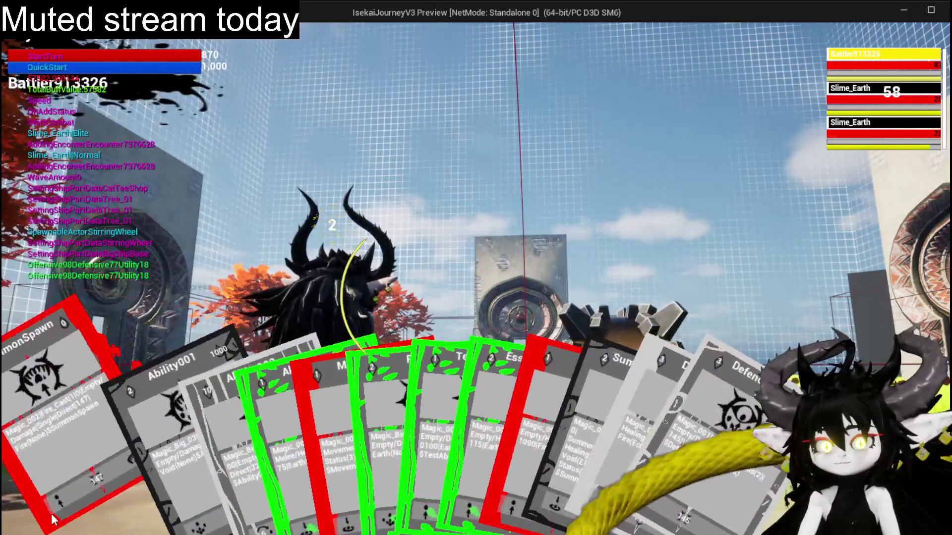
{"action": "left_click", "coordinate": [379, 430]}
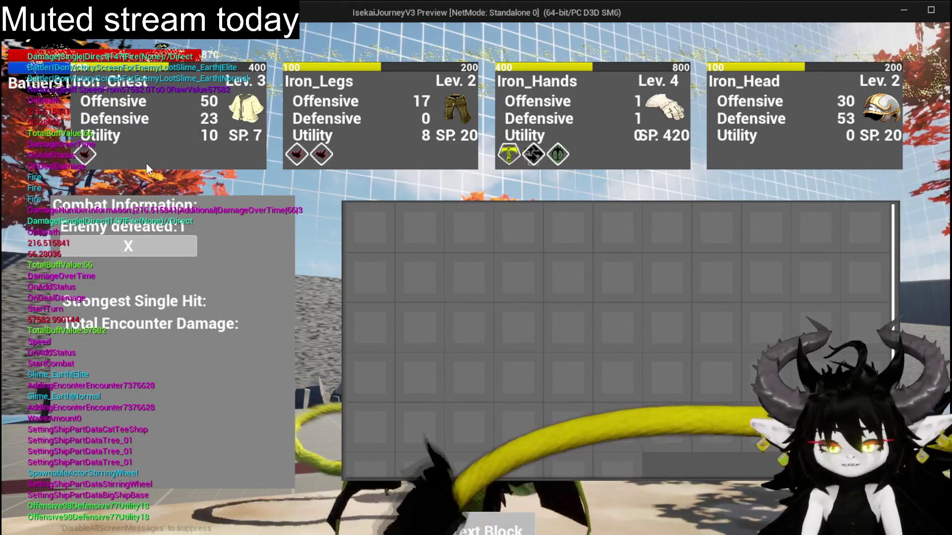
{"action": "key", "text": "Escape"}
{"action": "key", "text": "ctrl+s"}
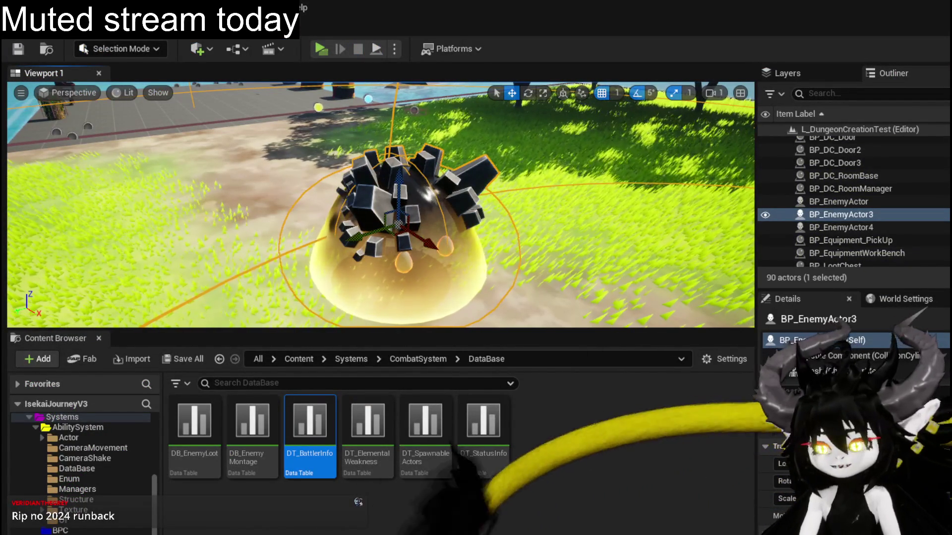
Move Break S Enemy Loot above the Print String flow and open the GetEnemyLoot function graph.
{"action": "key", "text": "alt+Tab"}
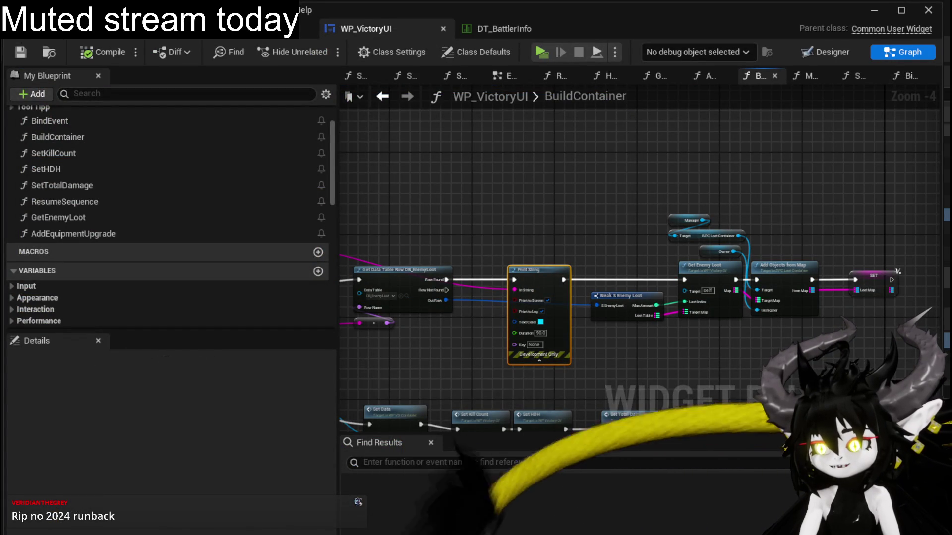
{"action": "mouse_move", "coordinate": [623, 364]}
{"action": "left_mouse_down"}
{"action": "mouse_move", "coordinate": [527, 356]}
{"action": "mouse_move", "coordinate": [522, 368]}
{"action": "mouse_move", "coordinate": [724, 370]}
{"action": "left_mouse_up"}
{"action": "scroll", "coordinate": [528, 357], "scroll_direction": "up", "scroll_amount": 1}
{"action": "scroll", "coordinate": [536, 355], "scroll_direction": "up", "scroll_amount": 1}
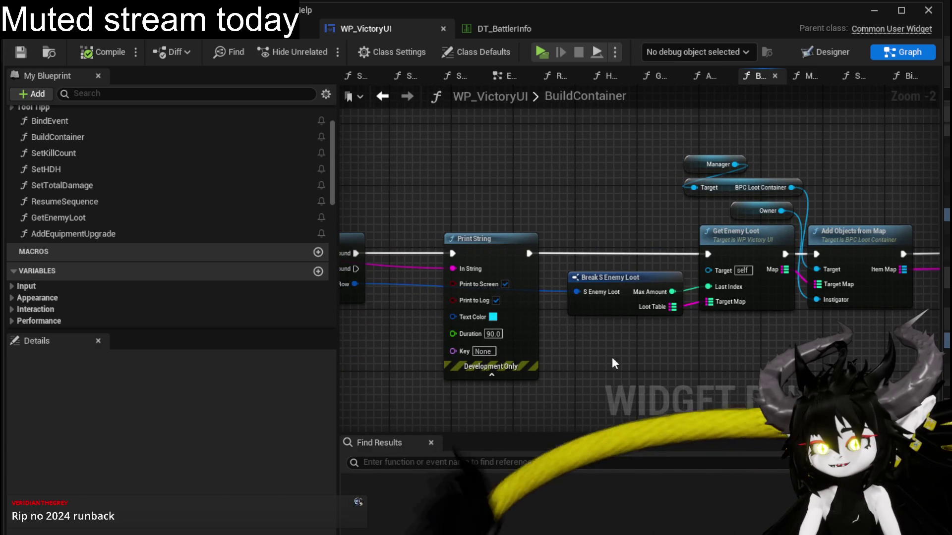
{"action": "mouse_move", "coordinate": [612, 279]}
{"action": "left_mouse_down"}
{"action": "mouse_move", "coordinate": [501, 112]}
{"action": "mouse_move", "coordinate": [533, 277]}
{"action": "mouse_move", "coordinate": [672, 178]}
{"action": "mouse_move", "coordinate": [538, 182]}
{"action": "left_mouse_up"}
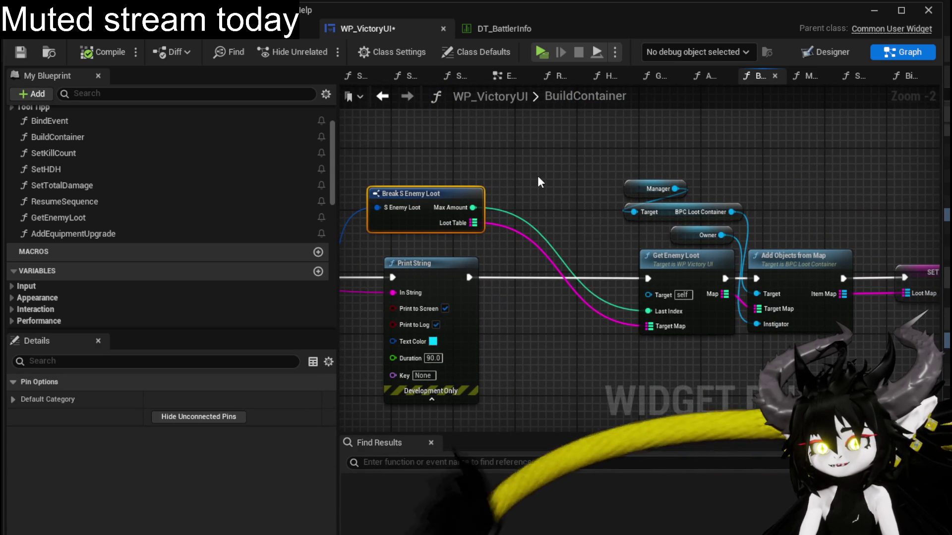
{"action": "double_click", "coordinate": [649, 258]}
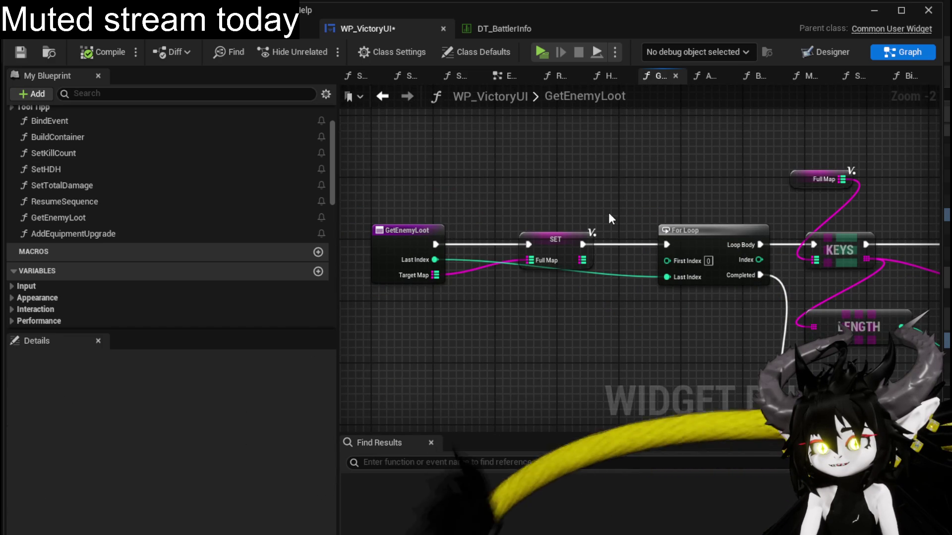
Return to BuildContainer and run the Print String flow wire into Get Enemy Loot.
{"action": "left_click", "coordinate": [381, 97]}
{"action": "mouse_move", "coordinate": [549, 213]}
{"action": "left_mouse_down"}
{"action": "mouse_move", "coordinate": [729, 225]}
{"action": "mouse_move", "coordinate": [393, 204]}
{"action": "mouse_move", "coordinate": [614, 213]}
{"action": "left_mouse_up"}
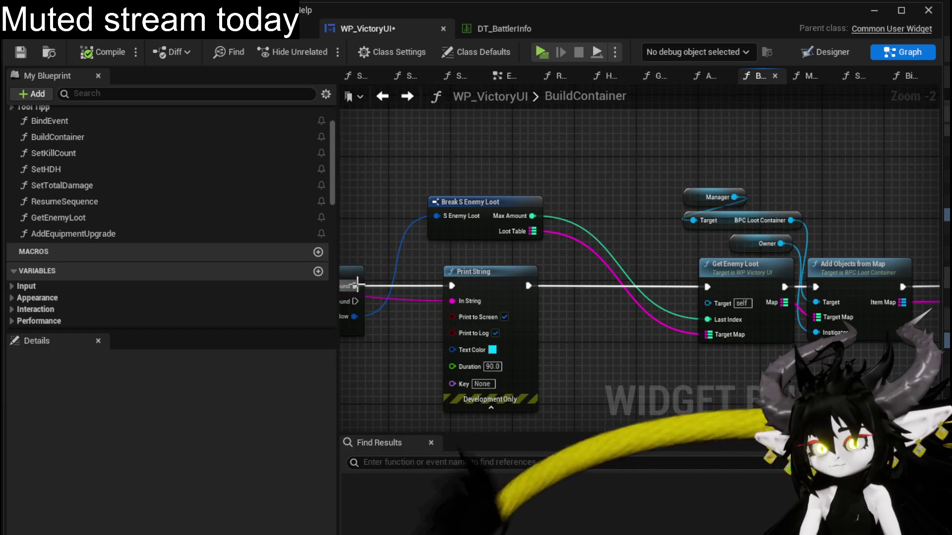
{"action": "left_click_drag", "start_coordinate": [533, 285], "coordinate": [623, 293]}
{"action": "left_click_drag", "start_coordinate": [716, 288], "coordinate": [716, 288]}
Delete the BuildContainer Print String node and reopen the GetEnemyLoot graph.
{"action": "left_click", "coordinate": [539, 317]}
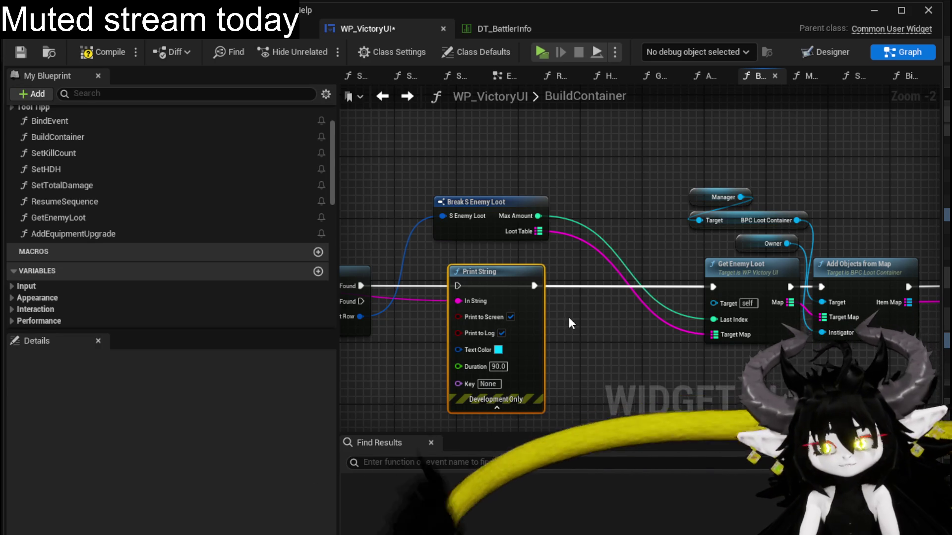
{"action": "key", "text": "Delete"}
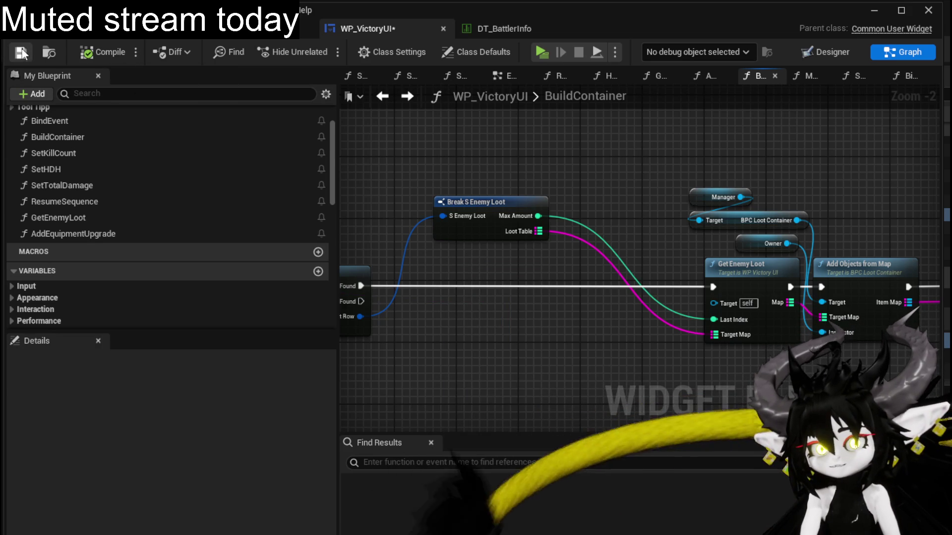
{"action": "double_click", "coordinate": [760, 276]}
{"action": "mouse_move", "coordinate": [612, 281]}
{"action": "left_mouse_down"}
{"action": "mouse_move", "coordinate": [785, 259]}
{"action": "mouse_move", "coordinate": [484, 300]}
{"action": "mouse_move", "coordinate": [789, 220]}
{"action": "mouse_move", "coordinate": [558, 215]}
{"action": "mouse_move", "coordinate": [514, 203]}
{"action": "left_mouse_up"}
Paste the Print String into GetEnemyLoot and move the entry and SET nodes left.
{"action": "key", "text": "ctrl+v"}
{"action": "left_click_drag", "start_coordinate": [534, 146], "coordinate": [691, 142]}
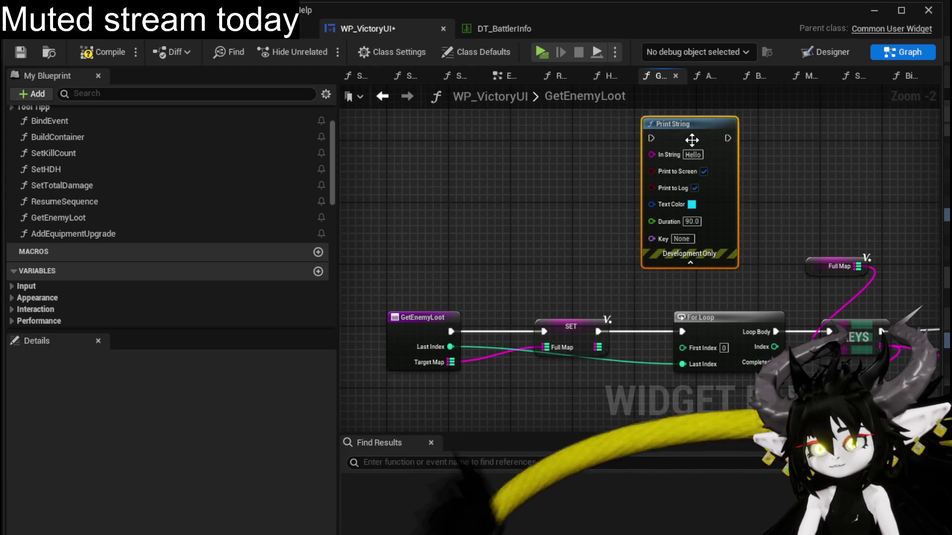
{"action": "left_click_drag", "start_coordinate": [437, 230], "coordinate": [497, 236]}
{"action": "left_click_drag", "start_coordinate": [581, 286], "coordinate": [535, 286]}
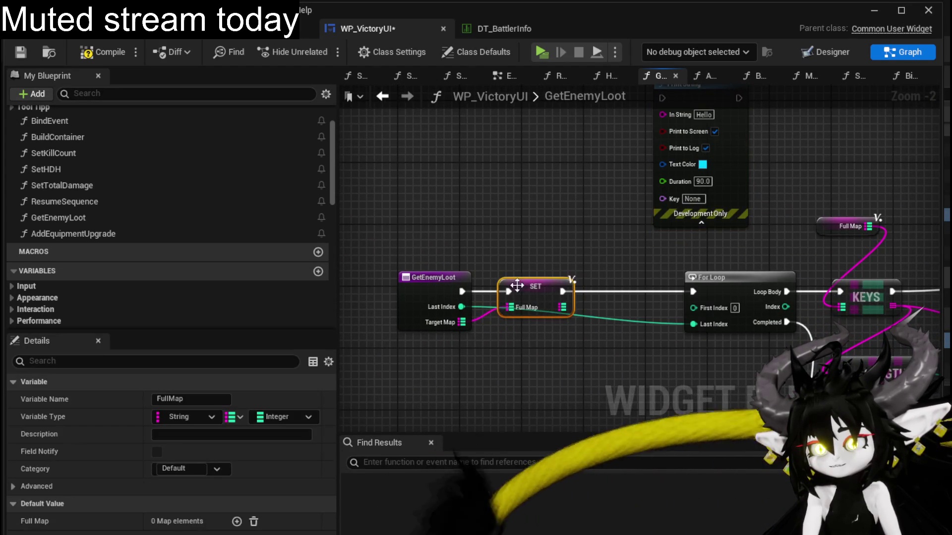
{"action": "mouse_move", "coordinate": [567, 328]}
{"action": "left_mouse_down"}
{"action": "mouse_move", "coordinate": [473, 283]}
{"action": "mouse_move", "coordinate": [476, 254]}
{"action": "left_mouse_up"}
{"action": "left_click", "coordinate": [475, 255]}
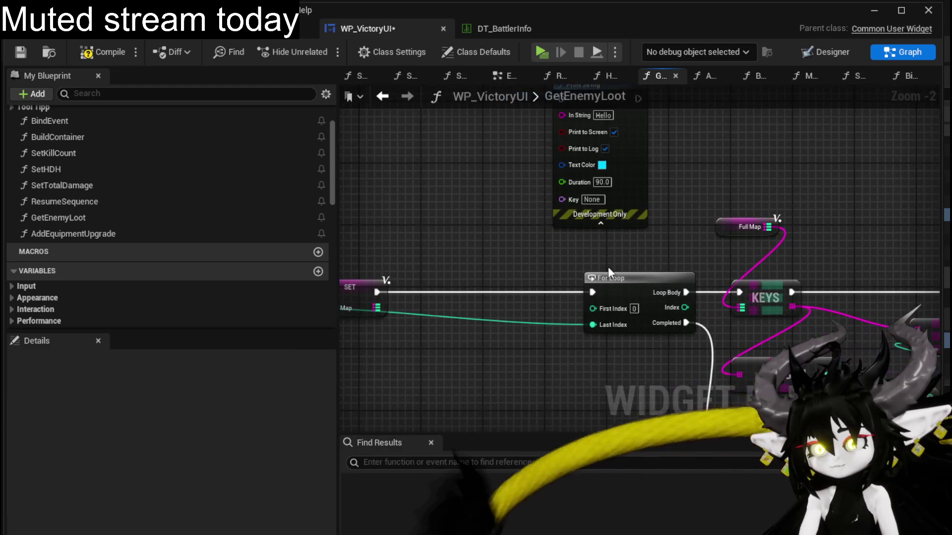
Rearrange the For Loop, Full Map, KEYS, GET, LENGTH and Random Integer nodes to the left.
{"action": "mouse_move", "coordinate": [607, 272]}
{"action": "left_mouse_down"}
{"action": "mouse_move", "coordinate": [430, 276]}
{"action": "mouse_move", "coordinate": [392, 326]}
{"action": "left_mouse_up"}
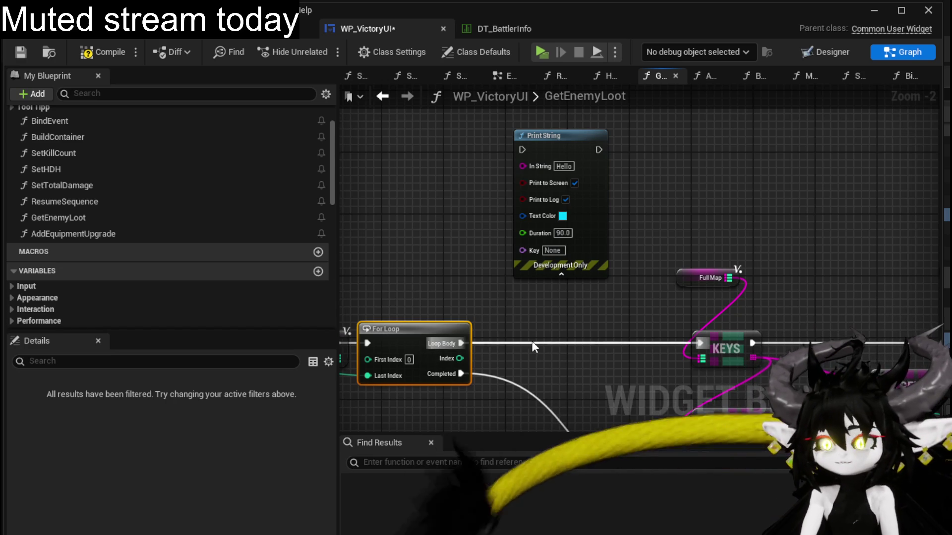
{"action": "left_click_drag", "start_coordinate": [594, 214], "coordinate": [662, 372]}
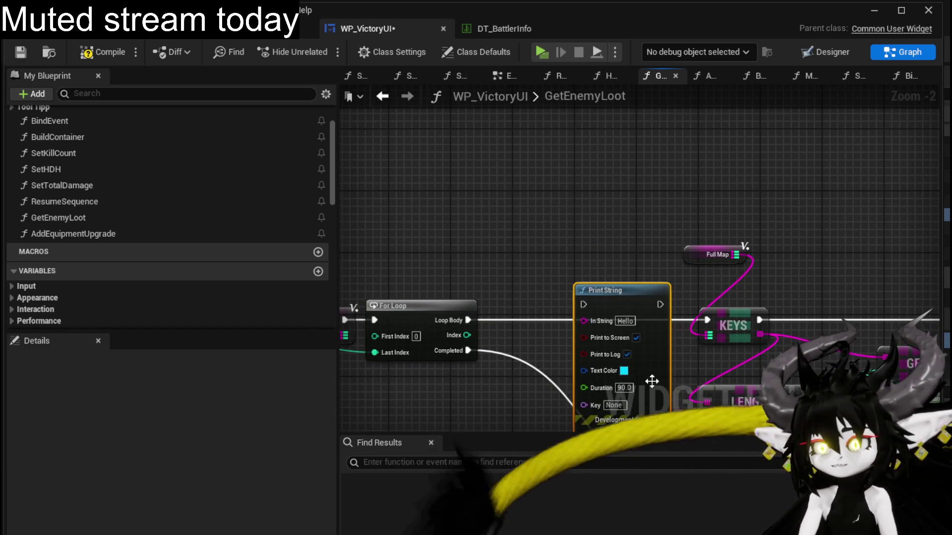
{"action": "mouse_move", "coordinate": [565, 181]}
{"action": "left_mouse_down"}
{"action": "mouse_move", "coordinate": [558, 202]}
{"action": "mouse_move", "coordinate": [771, 142]}
{"action": "mouse_move", "coordinate": [734, 135]}
{"action": "left_mouse_up"}
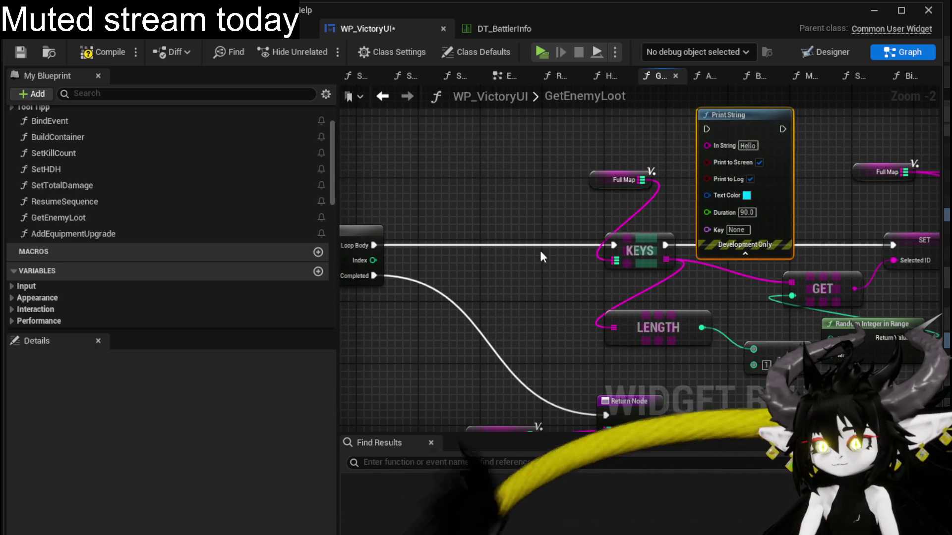
{"action": "mouse_move", "coordinate": [525, 159]}
{"action": "left_mouse_down"}
{"action": "mouse_move", "coordinate": [663, 261]}
{"action": "mouse_move", "coordinate": [472, 239]}
{"action": "left_mouse_up"}
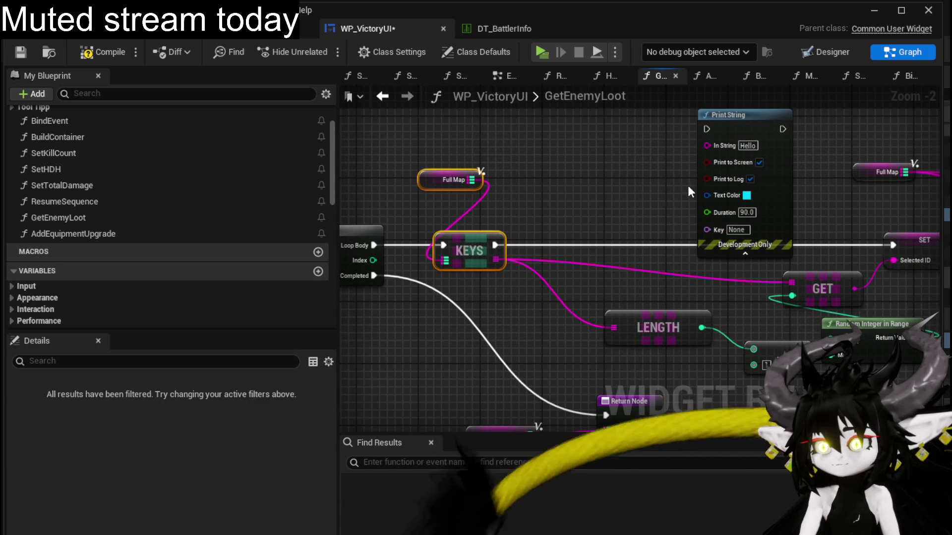
{"action": "mouse_move", "coordinate": [687, 186]}
{"action": "left_mouse_down"}
{"action": "mouse_move", "coordinate": [599, 234]}
{"action": "mouse_move", "coordinate": [387, 230]}
{"action": "mouse_move", "coordinate": [453, 179]}
{"action": "left_mouse_up"}
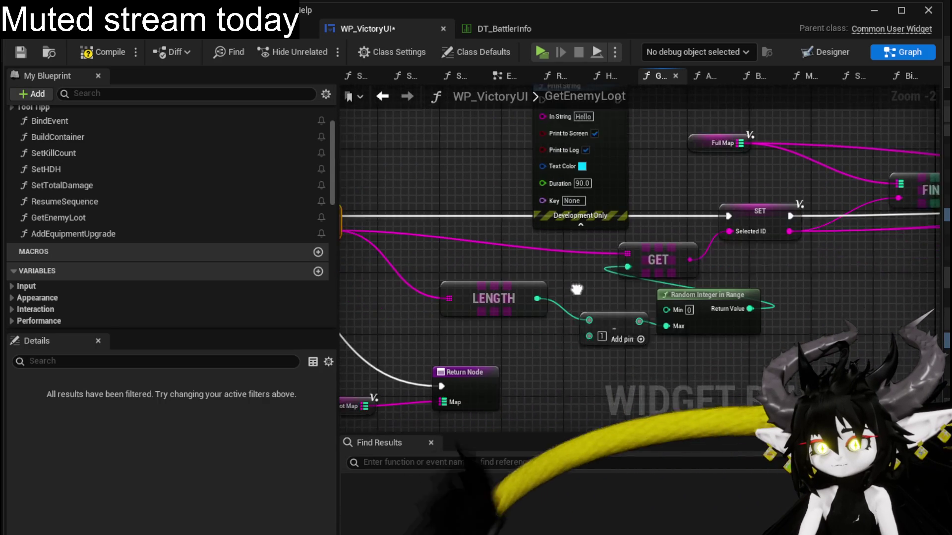
{"action": "left_click_drag", "start_coordinate": [695, 249], "coordinate": [557, 249]}
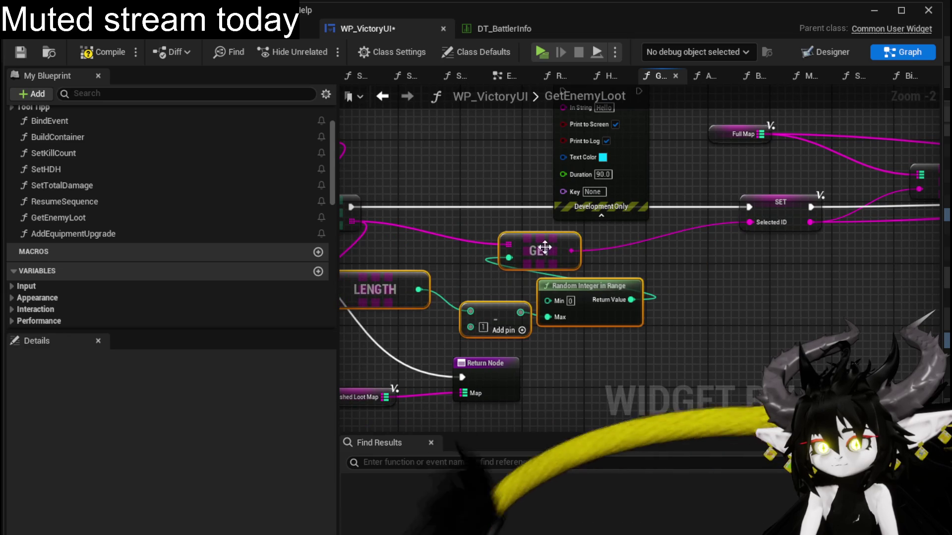
{"action": "left_click", "coordinate": [484, 297]}
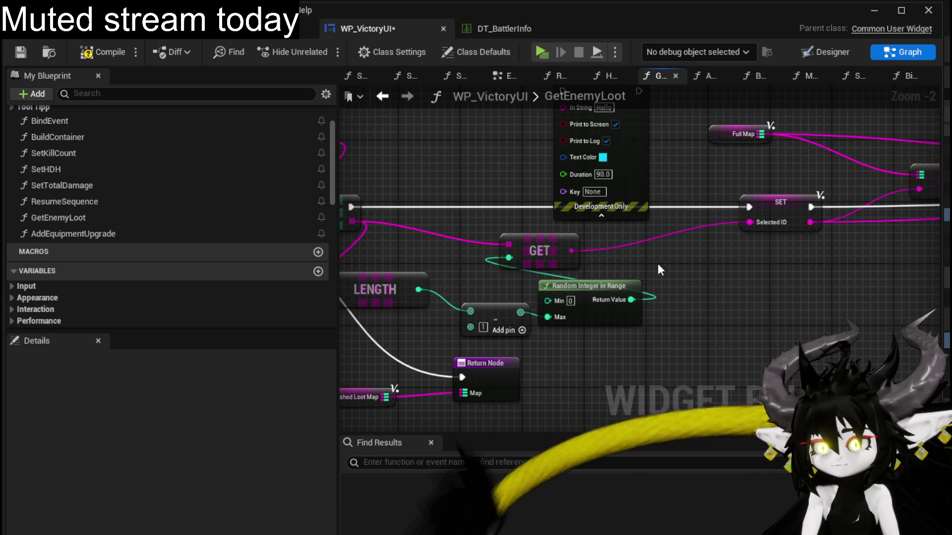
Place Print String right after the SET node and wire Selected ID into its In String.
{"action": "left_click_drag", "start_coordinate": [658, 263], "coordinate": [642, 326]}
{"action": "left_click_drag", "start_coordinate": [546, 153], "coordinate": [755, 361]}
{"action": "left_click_drag", "start_coordinate": [705, 272], "coordinate": [576, 273]}
{"action": "mouse_move", "coordinate": [781, 365]}
{"action": "left_mouse_down"}
{"action": "mouse_move", "coordinate": [682, 349]}
{"action": "mouse_move", "coordinate": [659, 254]}
{"action": "mouse_move", "coordinate": [649, 255]}
{"action": "mouse_move", "coordinate": [853, 256]}
{"action": "left_mouse_up"}
{"action": "mouse_move", "coordinate": [522, 265]}
{"action": "left_mouse_down"}
{"action": "mouse_move", "coordinate": [566, 273]}
{"action": "mouse_move", "coordinate": [601, 264]}
{"action": "left_mouse_up"}
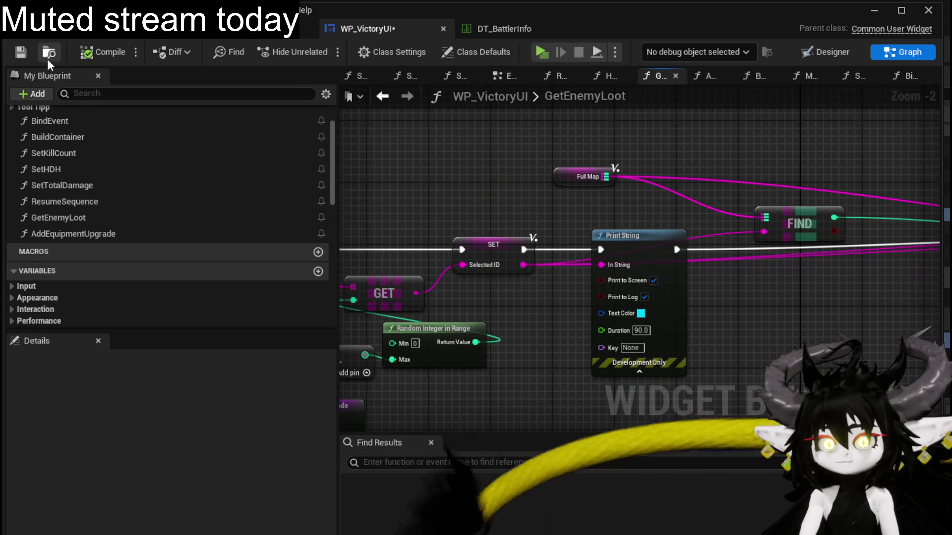
Compile WP_VictoryUI and bring the KEYS, LENGTH and Return nodes into view.
{"action": "left_click", "coordinate": [104, 52]}
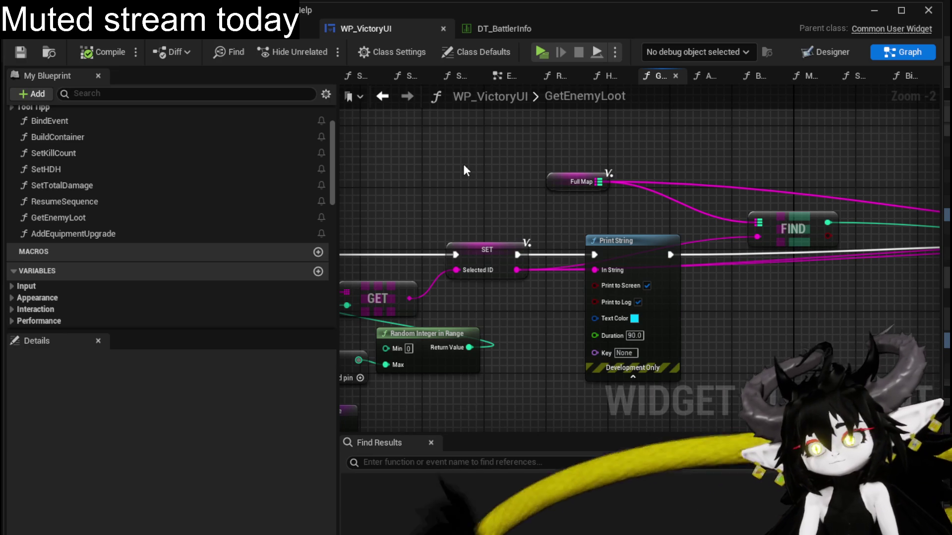
{"action": "left_click_drag", "start_coordinate": [555, 222], "coordinate": [736, 210]}
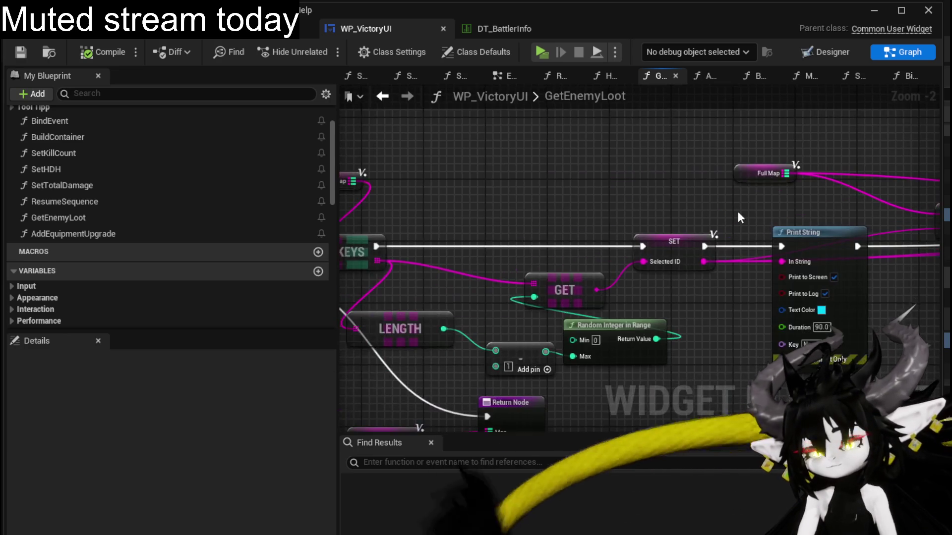
{"action": "scroll", "coordinate": [686, 198], "scroll_direction": "down", "scroll_amount": 1}
Move the Return Node left with Finished Loot Map placed just below it.
{"action": "left_click_drag", "start_coordinate": [703, 340], "coordinate": [527, 274]}
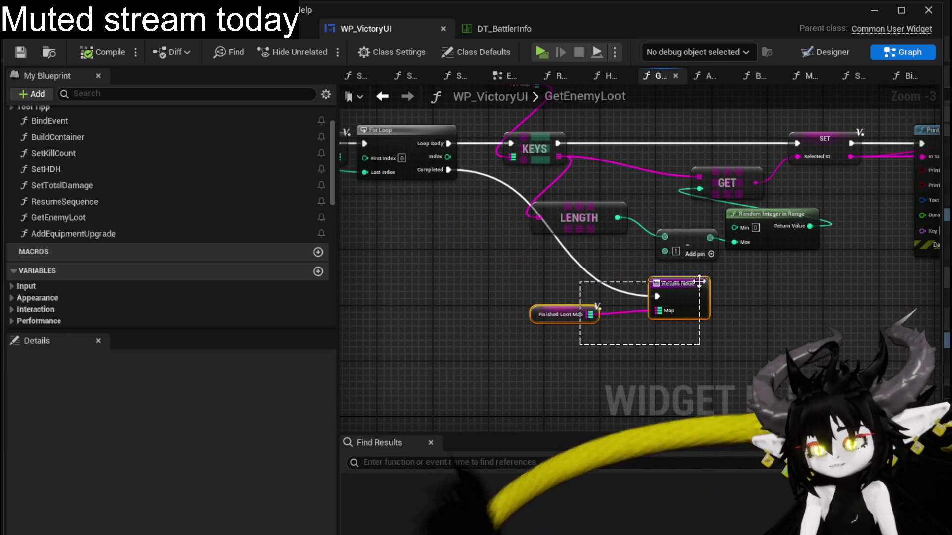
{"action": "mouse_move", "coordinate": [562, 313]}
{"action": "left_mouse_down"}
{"action": "mouse_move", "coordinate": [457, 329]}
{"action": "mouse_move", "coordinate": [524, 358]}
{"action": "mouse_move", "coordinate": [559, 345]}
{"action": "mouse_move", "coordinate": [636, 236]}
{"action": "mouse_move", "coordinate": [414, 219]}
{"action": "left_mouse_up"}
{"action": "left_click", "coordinate": [451, 332]}
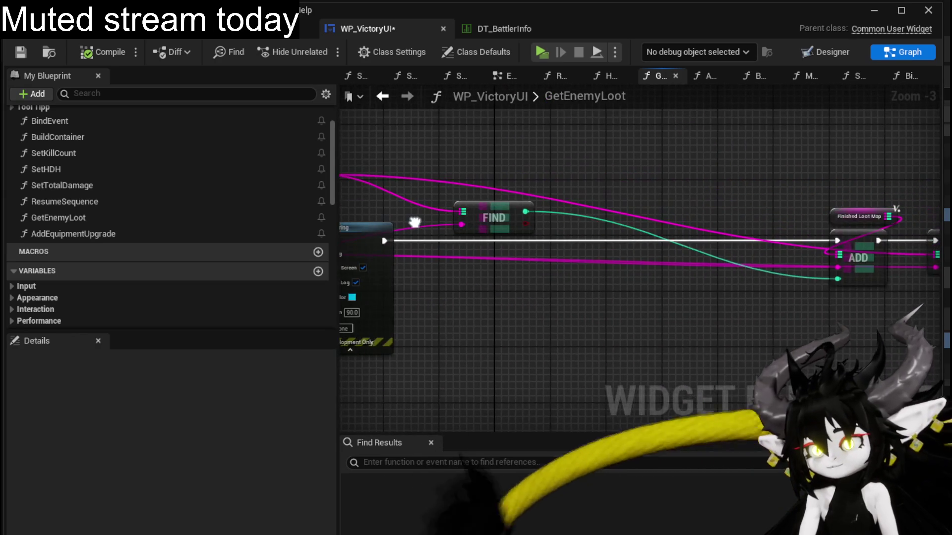
Shift the LENGTH, subtract and Random Integer nodes left and bring SET closer to GET.
{"action": "mouse_move", "coordinate": [745, 274]}
{"action": "left_mouse_down"}
{"action": "mouse_move", "coordinate": [478, 270]}
{"action": "mouse_move", "coordinate": [808, 265]}
{"action": "left_mouse_up"}
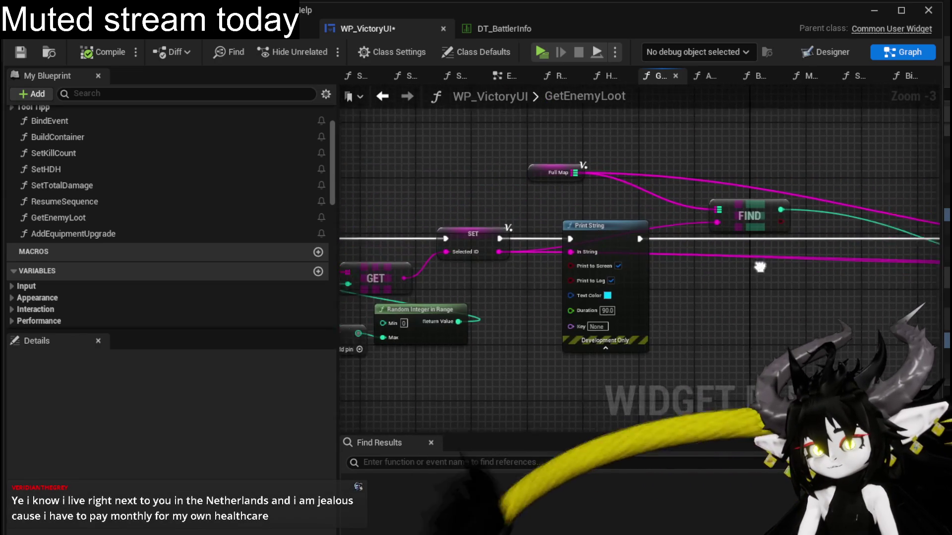
{"action": "left_click_drag", "start_coordinate": [535, 209], "coordinate": [680, 207]}
{"action": "left_click_drag", "start_coordinate": [564, 197], "coordinate": [609, 199]}
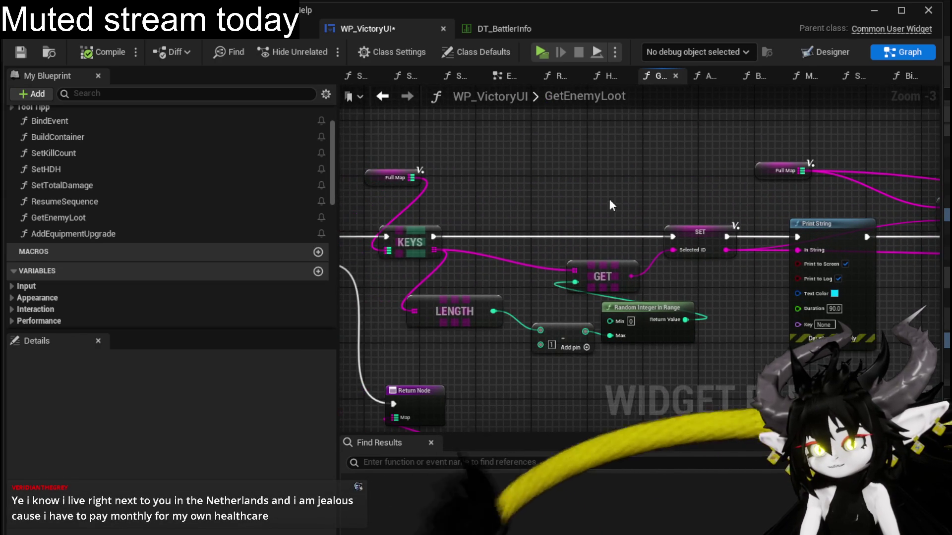
{"action": "mouse_move", "coordinate": [567, 364]}
{"action": "left_mouse_down"}
{"action": "mouse_move", "coordinate": [651, 319]}
{"action": "mouse_move", "coordinate": [559, 338]}
{"action": "left_mouse_up"}
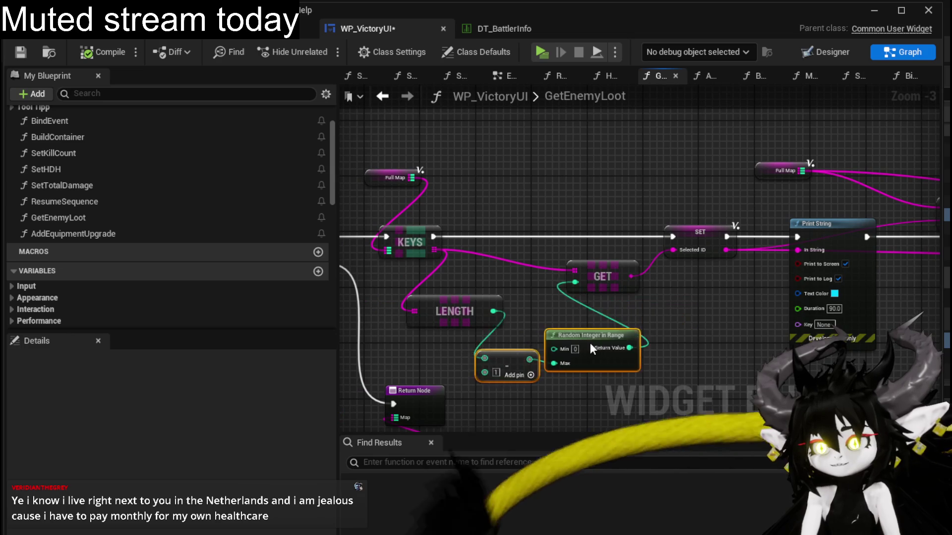
{"action": "mouse_move", "coordinate": [472, 281]}
{"action": "left_mouse_down"}
{"action": "mouse_move", "coordinate": [535, 349]}
{"action": "mouse_move", "coordinate": [537, 328]}
{"action": "left_mouse_up"}
{"action": "left_click", "coordinate": [638, 315]}
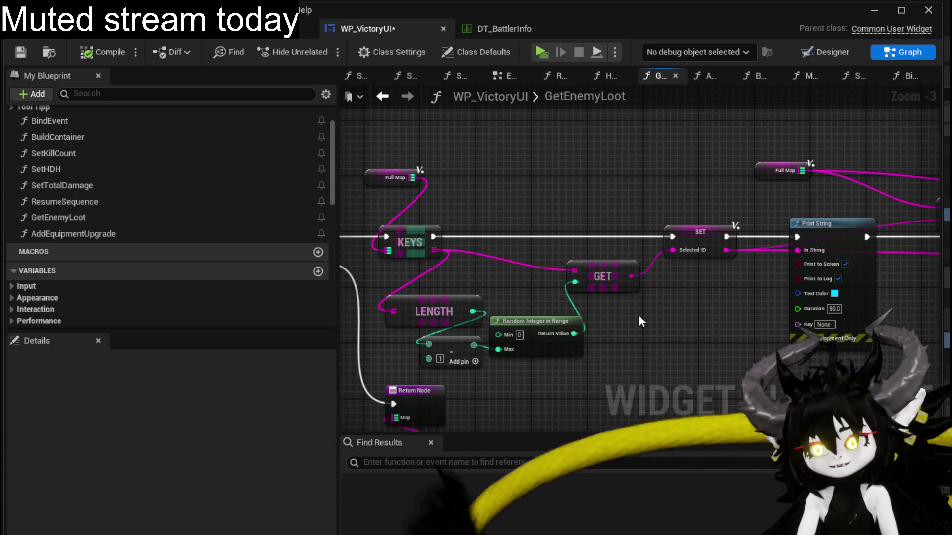
{"action": "mouse_move", "coordinate": [638, 315]}
{"action": "left_mouse_down"}
{"action": "mouse_move", "coordinate": [522, 321]}
{"action": "mouse_move", "coordinate": [615, 278]}
{"action": "mouse_move", "coordinate": [544, 255]}
{"action": "left_mouse_up"}
{"action": "left_click_drag", "start_coordinate": [699, 233], "coordinate": [629, 232]}
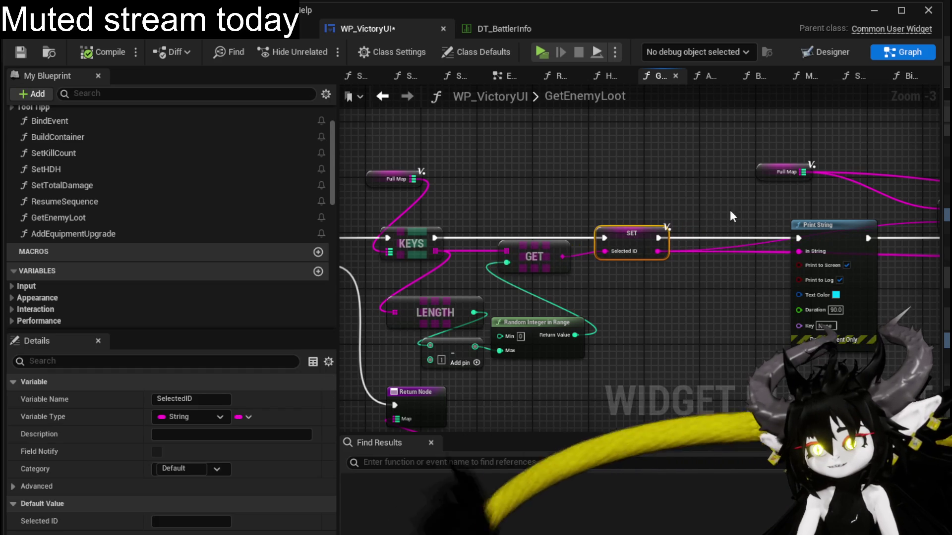
Move Print String next to SET and FIND beside Print String below Full Map.
{"action": "left_click_drag", "start_coordinate": [825, 225], "coordinate": [733, 224]}
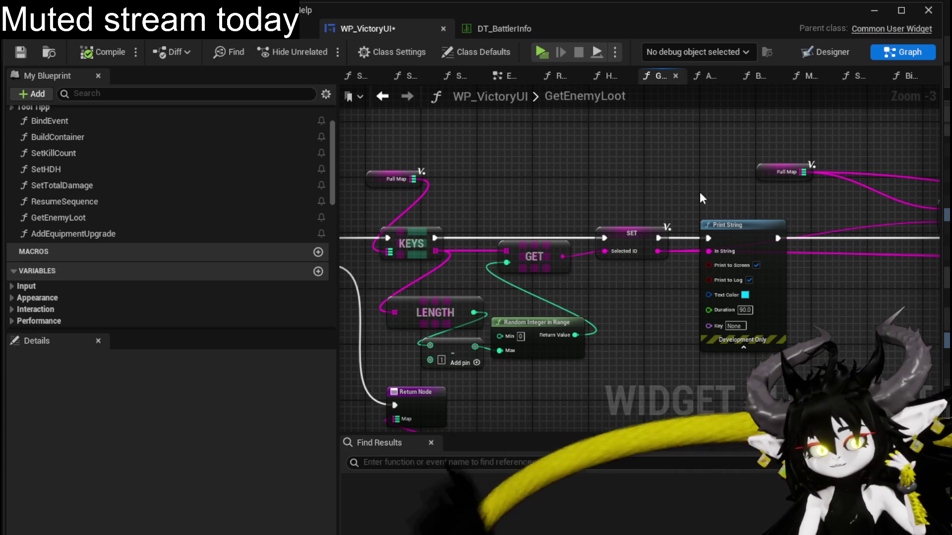
{"action": "left_click_drag", "start_coordinate": [699, 192], "coordinate": [703, 304]}
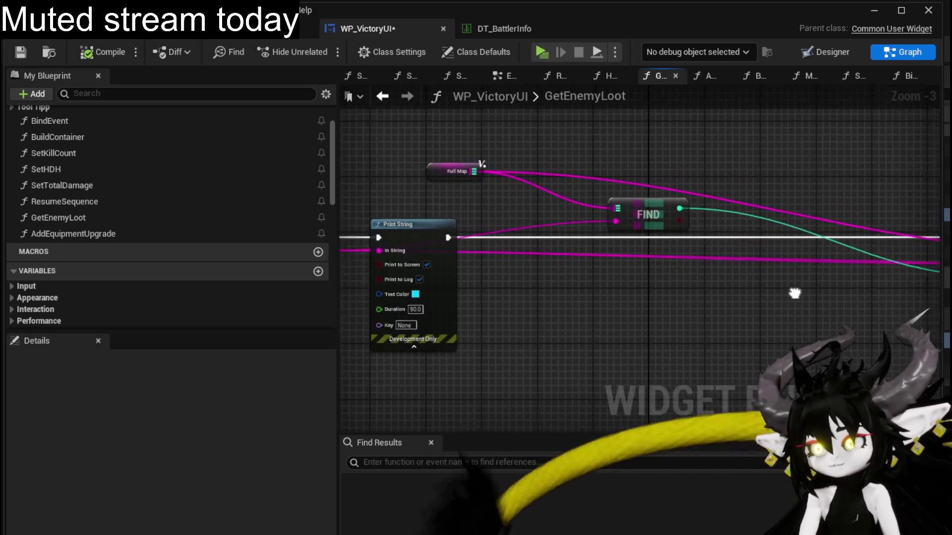
{"action": "left_click_drag", "start_coordinate": [516, 236], "coordinate": [612, 305]}
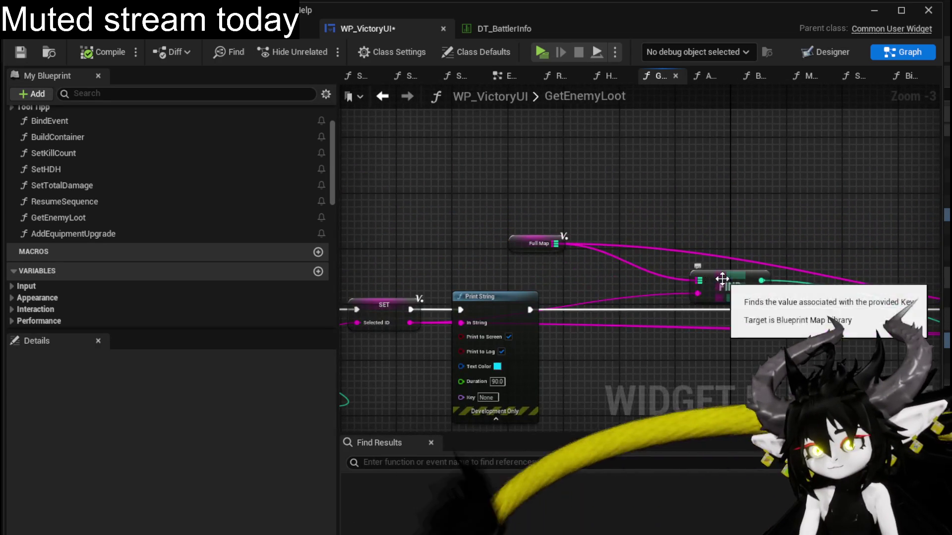
{"action": "left_click_drag", "start_coordinate": [669, 284], "coordinate": [489, 259]}
{"action": "left_click", "coordinate": [553, 235]}
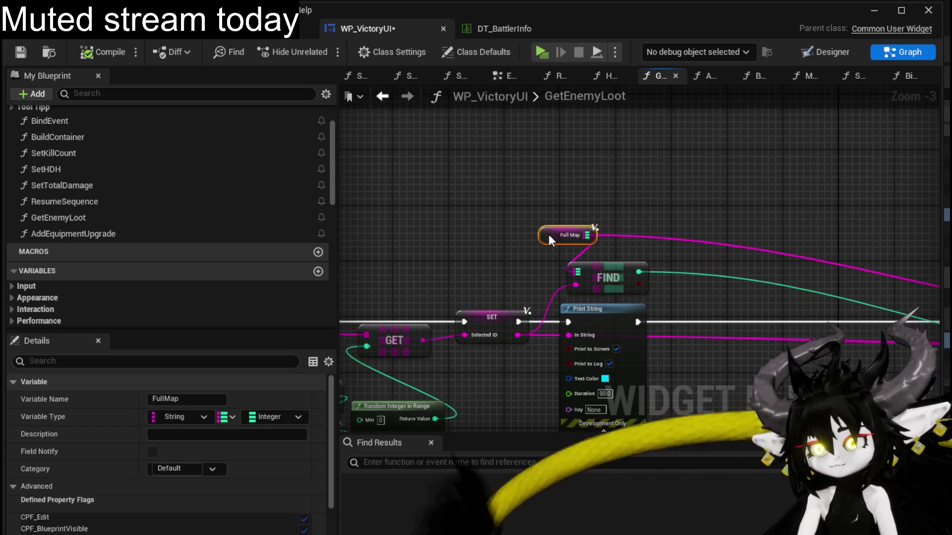
{"action": "mouse_move", "coordinate": [562, 235]}
{"action": "left_mouse_down"}
{"action": "mouse_move", "coordinate": [637, 238]}
{"action": "mouse_move", "coordinate": [502, 209]}
{"action": "mouse_move", "coordinate": [660, 210]}
{"action": "mouse_move", "coordinate": [500, 201]}
{"action": "left_mouse_up"}
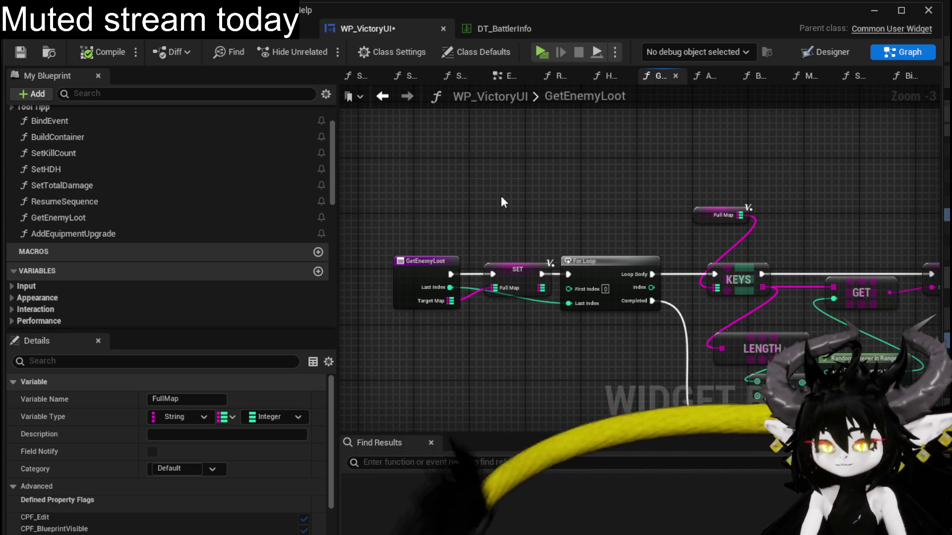
Review the tightened loop chain and save the WP_VictoryUI widget blueprint.
{"action": "mouse_move", "coordinate": [500, 195]}
{"action": "left_mouse_down"}
{"action": "mouse_move", "coordinate": [577, 210]}
{"action": "mouse_move", "coordinate": [650, 252]}
{"action": "mouse_move", "coordinate": [562, 259]}
{"action": "mouse_move", "coordinate": [582, 263]}
{"action": "mouse_move", "coordinate": [622, 302]}
{"action": "mouse_move", "coordinate": [817, 185]}
{"action": "left_mouse_up"}
{"action": "scroll", "coordinate": [726, 236], "scroll_direction": "down", "scroll_amount": 2}
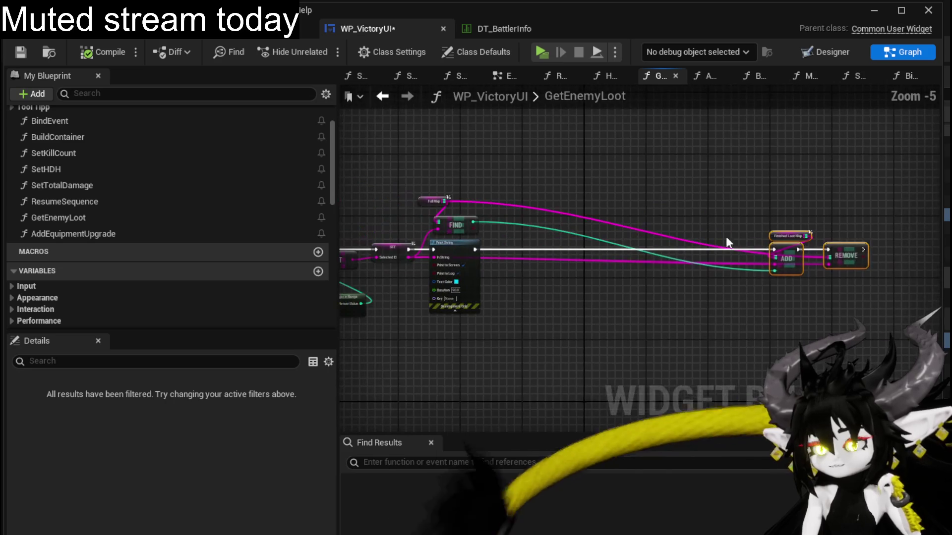
{"action": "left_click", "coordinate": [522, 199]}
{"action": "left_click_drag", "start_coordinate": [522, 199], "coordinate": [792, 203]}
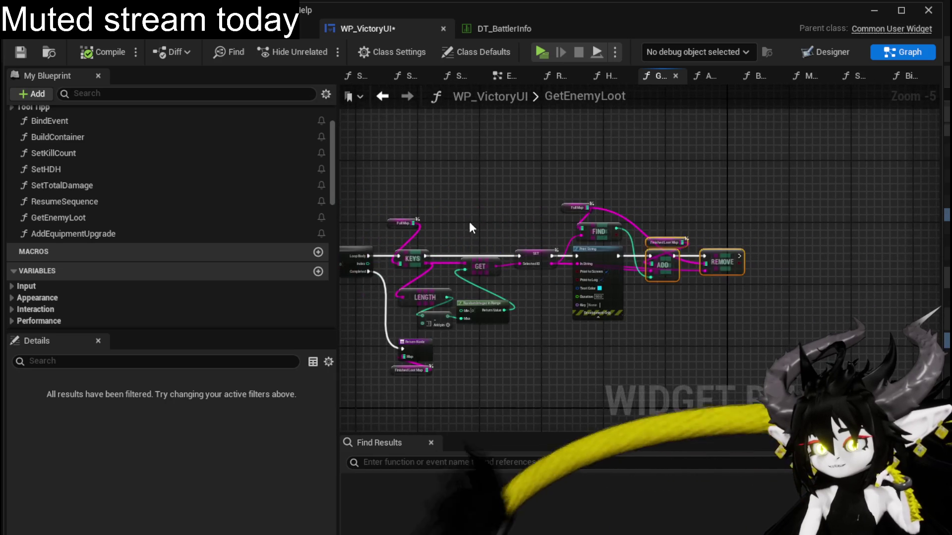
{"action": "left_click", "coordinate": [21, 52]}
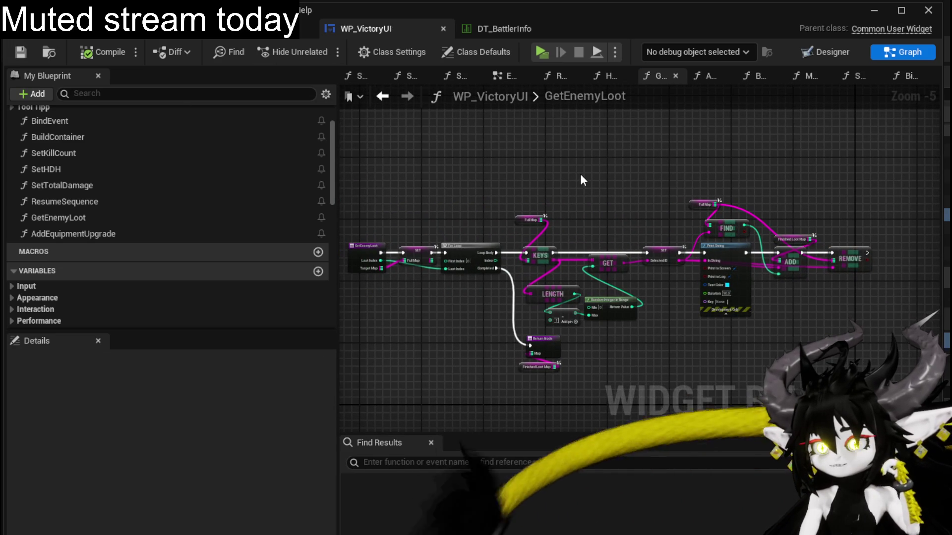
{"action": "scroll", "coordinate": [633, 184], "scroll_direction": "up", "scroll_amount": 3}
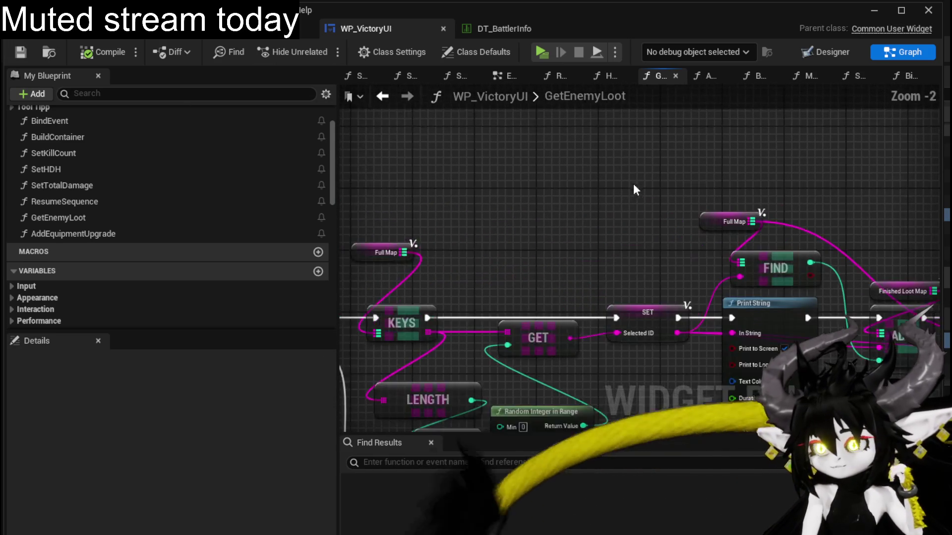
{"action": "mouse_move", "coordinate": [633, 184]}
{"action": "left_mouse_down"}
{"action": "mouse_move", "coordinate": [569, 157]}
{"action": "mouse_move", "coordinate": [699, 140]}
{"action": "mouse_move", "coordinate": [612, 148]}
{"action": "left_mouse_up"}
{"action": "scroll", "coordinate": [624, 145], "scroll_direction": "down", "scroll_amount": 1}
{"action": "scroll", "coordinate": [624, 145], "scroll_direction": "down", "scroll_amount": 1}
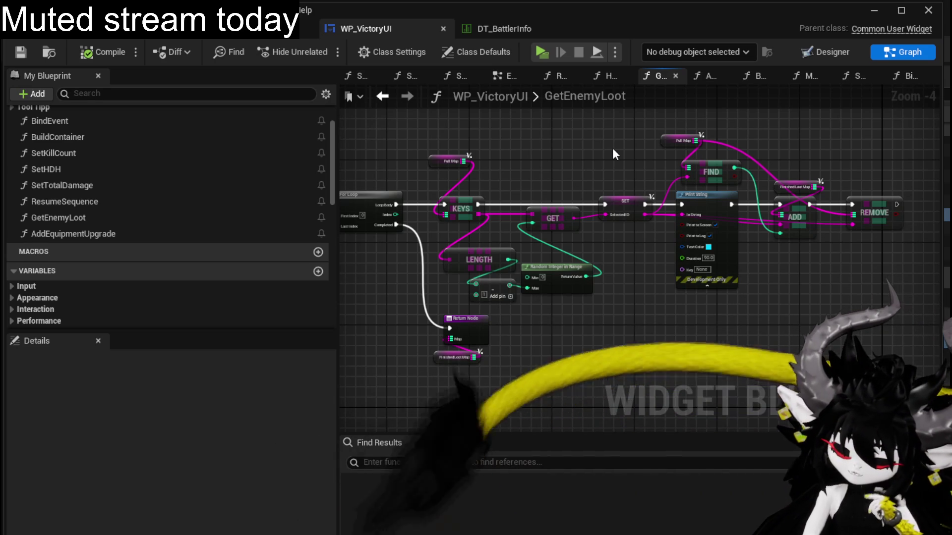
{"action": "scroll", "coordinate": [612, 149], "scroll_direction": "up", "scroll_amount": 2}
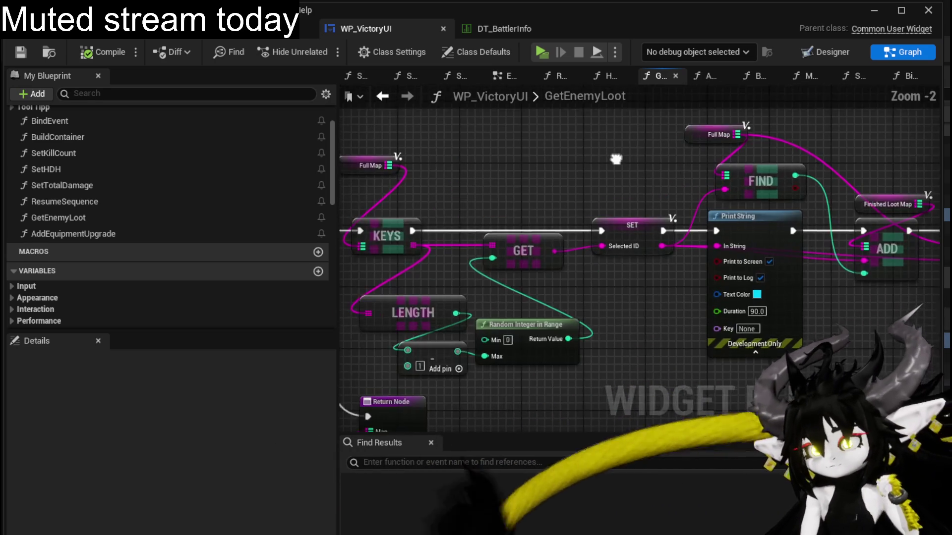
{"action": "left_click_drag", "start_coordinate": [670, 151], "coordinate": [679, 161]}
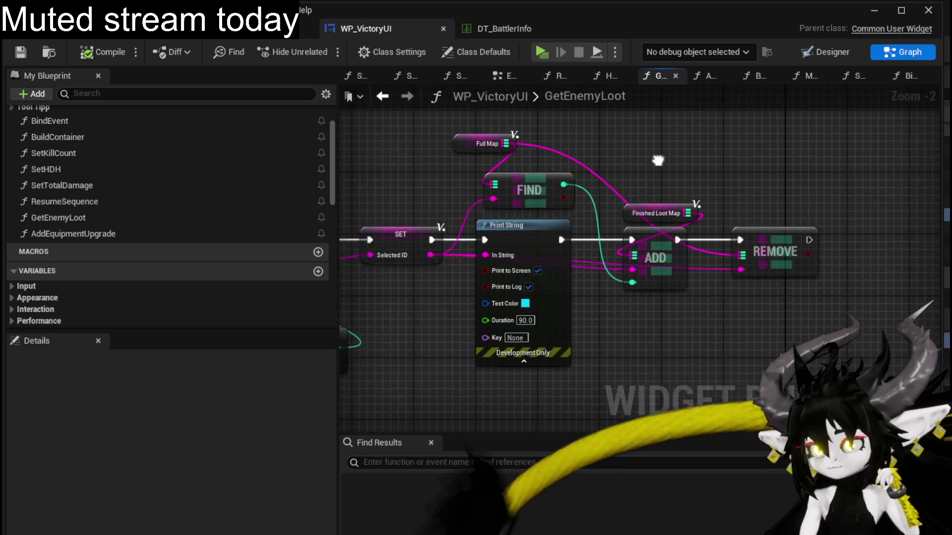
{"action": "scroll", "coordinate": [679, 161], "scroll_direction": "down", "scroll_amount": 2}
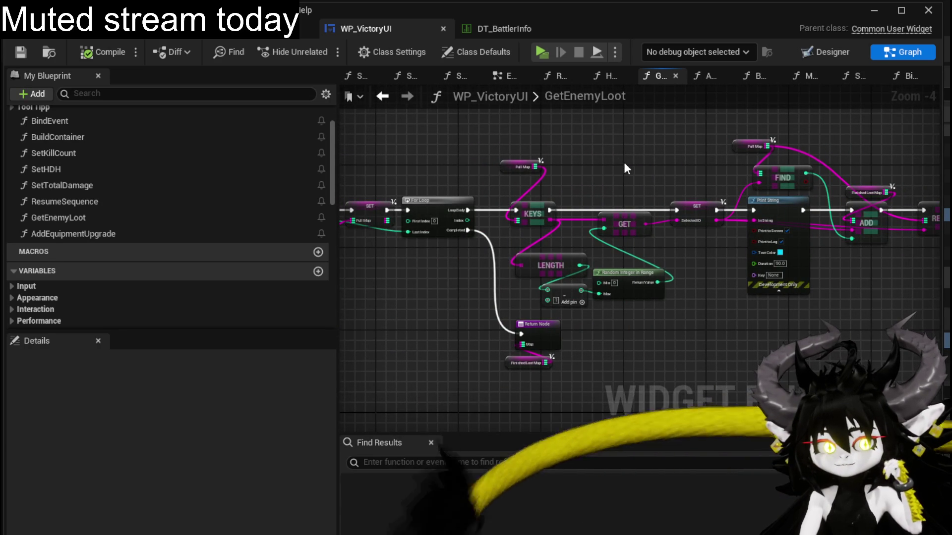
{"action": "scroll", "coordinate": [624, 162], "scroll_direction": "up", "scroll_amount": 1}
{"action": "mouse_move", "coordinate": [637, 158]}
{"action": "left_mouse_down"}
{"action": "mouse_move", "coordinate": [672, 176]}
{"action": "mouse_move", "coordinate": [440, 215]}
{"action": "left_mouse_up"}
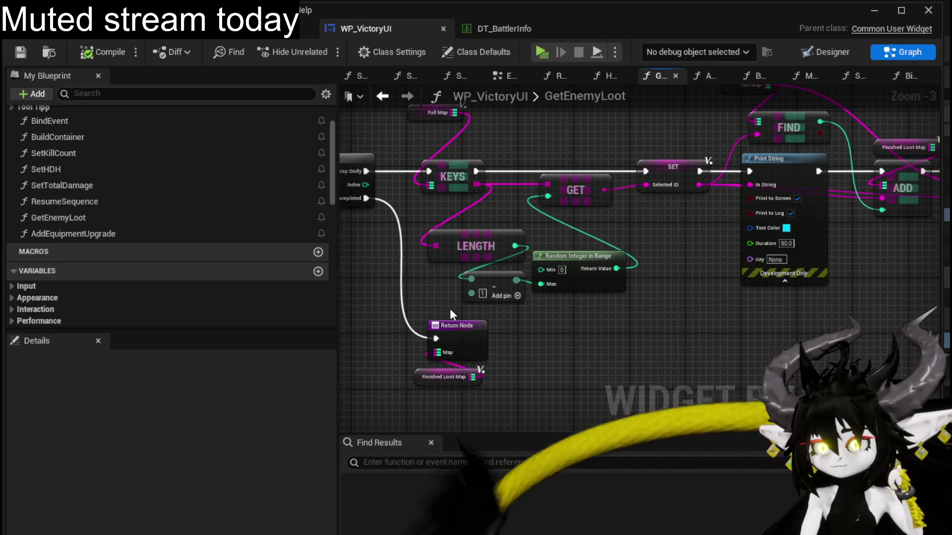
{"action": "mouse_move", "coordinate": [611, 234]}
{"action": "left_mouse_down"}
{"action": "mouse_move", "coordinate": [562, 237]}
{"action": "mouse_move", "coordinate": [486, 269]}
{"action": "left_mouse_up"}
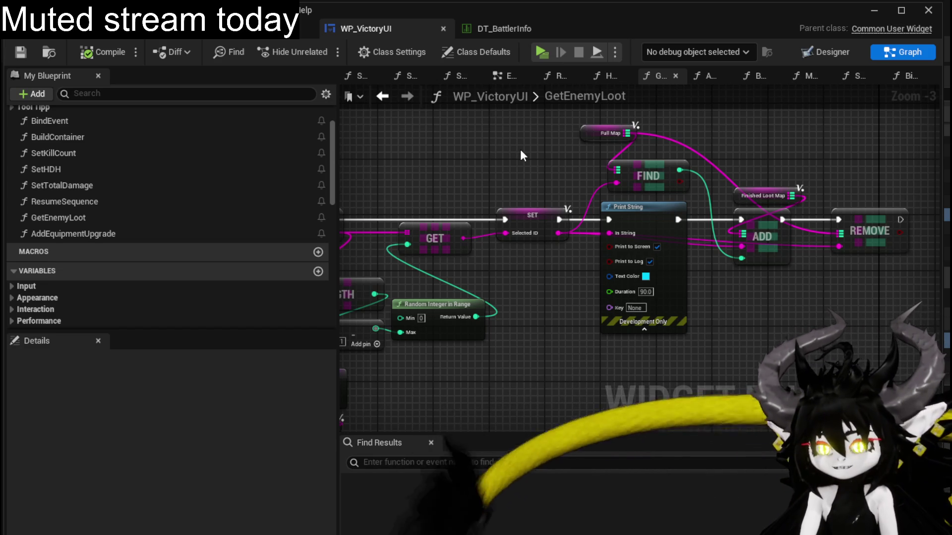
Settle the Finished Loot Map getter right beside the ADD node.
{"action": "left_click_drag", "start_coordinate": [520, 149], "coordinate": [448, 160]}
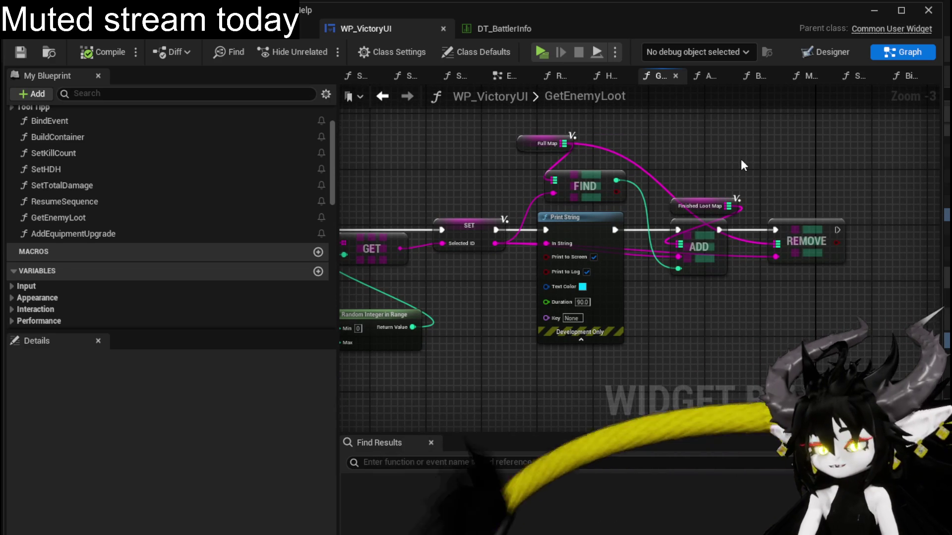
{"action": "left_click_drag", "start_coordinate": [740, 158], "coordinate": [728, 162]}
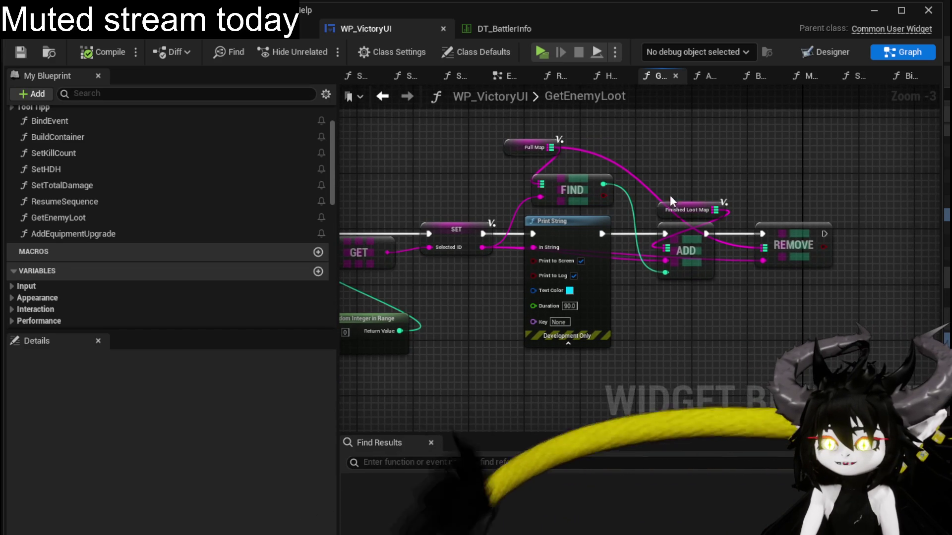
{"action": "left_click_drag", "start_coordinate": [710, 206], "coordinate": [695, 209]}
{"action": "left_click", "coordinate": [706, 177]}
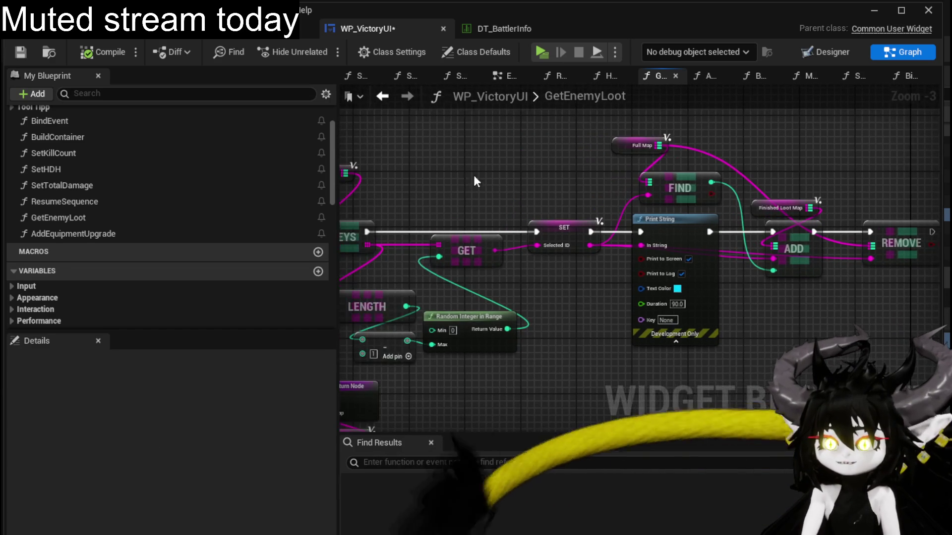
Pan across the function from entry and For Loop through FIND, ADD and REMOVE to review it.
{"action": "left_click_drag", "start_coordinate": [365, 175], "coordinate": [582, 172]}
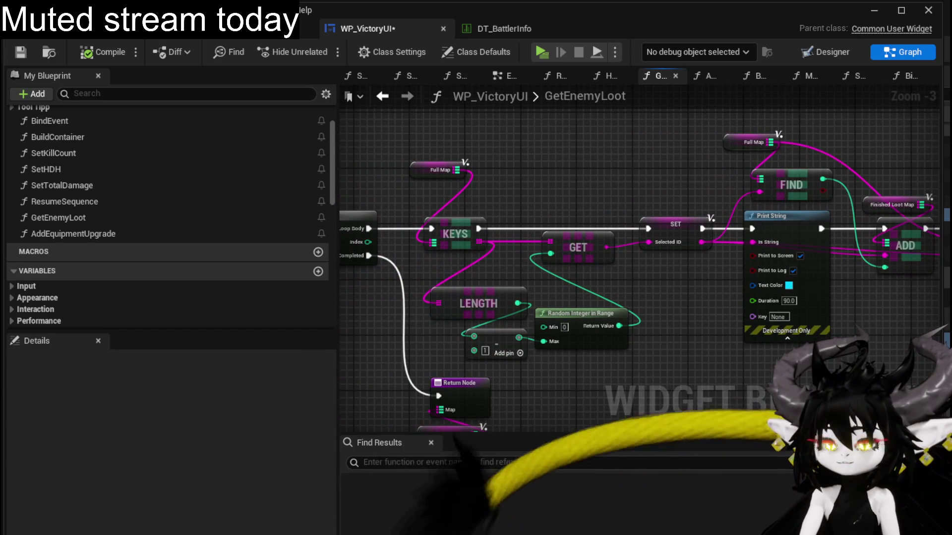
{"action": "left_click_drag", "start_coordinate": [464, 141], "coordinate": [573, 148]}
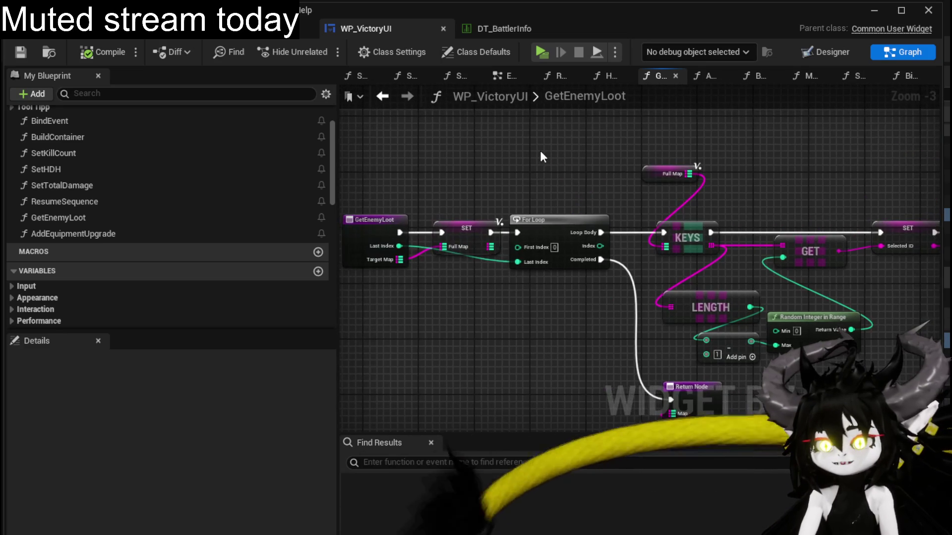
{"action": "left_click_drag", "start_coordinate": [574, 147], "coordinate": [685, 153]}
{"action": "left_click_drag", "start_coordinate": [571, 153], "coordinate": [250, 156]}
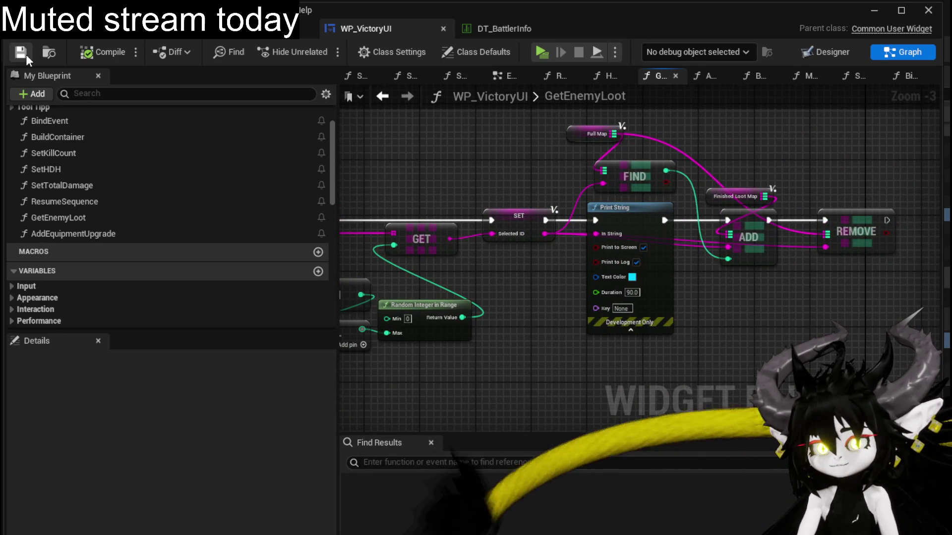
{"action": "mouse_move", "coordinate": [458, 153]}
{"action": "left_mouse_down"}
{"action": "mouse_move", "coordinate": [655, 155]}
{"action": "mouse_move", "coordinate": [422, 175]}
{"action": "left_mouse_up"}
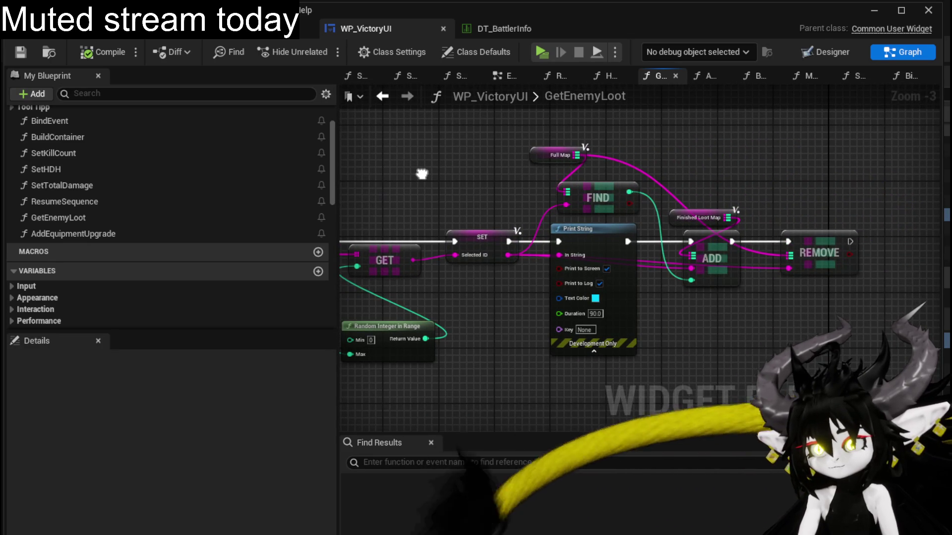
{"action": "mouse_move", "coordinate": [422, 174]}
{"action": "left_mouse_down"}
{"action": "mouse_move", "coordinate": [790, 166]}
{"action": "mouse_move", "coordinate": [736, 109]}
{"action": "mouse_move", "coordinate": [514, 150]}
{"action": "left_mouse_up"}
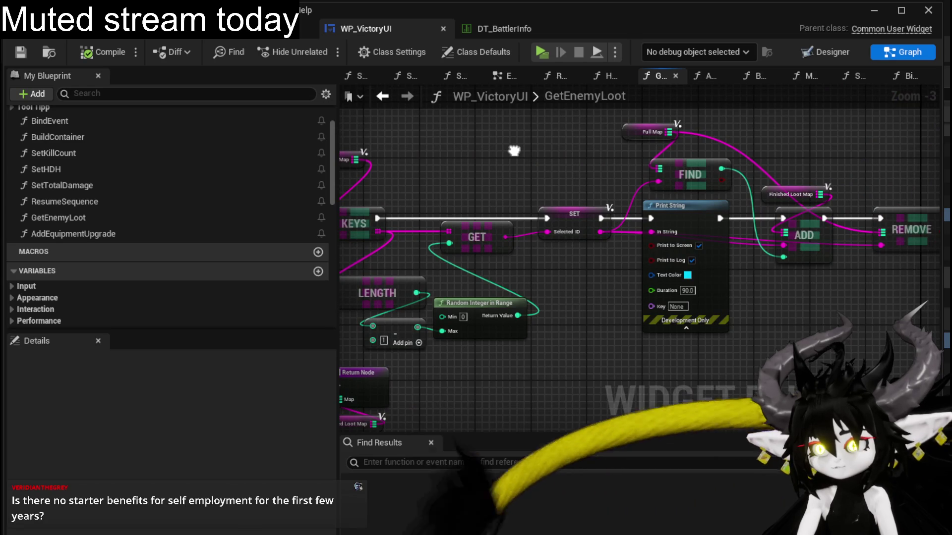
{"action": "scroll", "coordinate": [593, 142], "scroll_direction": "down", "scroll_amount": 2}
{"action": "left_click_drag", "start_coordinate": [394, 134], "coordinate": [725, 223]}
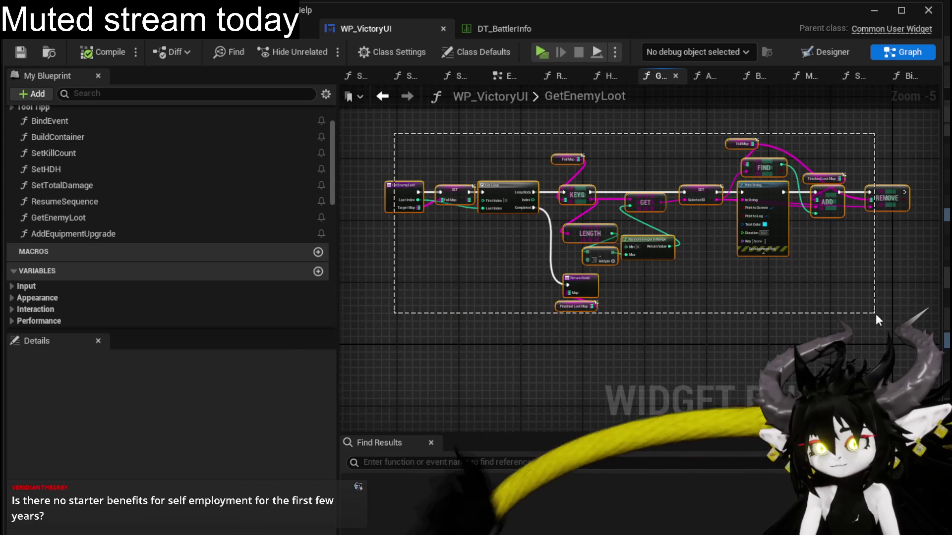
{"action": "left_click_drag", "start_coordinate": [783, 234], "coordinate": [875, 314]}
{"action": "scroll", "coordinate": [665, 188], "scroll_direction": "up", "scroll_amount": 3}
{"action": "left_click_drag", "start_coordinate": [666, 188], "coordinate": [770, 187]}
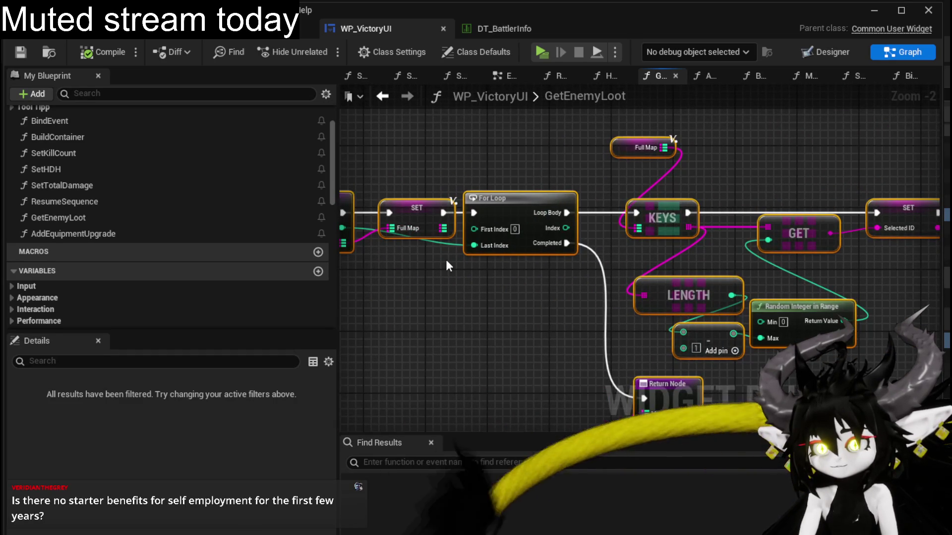
{"action": "left_click", "coordinate": [409, 223]}
{"action": "left_click_drag", "start_coordinate": [523, 162], "coordinate": [424, 153]}
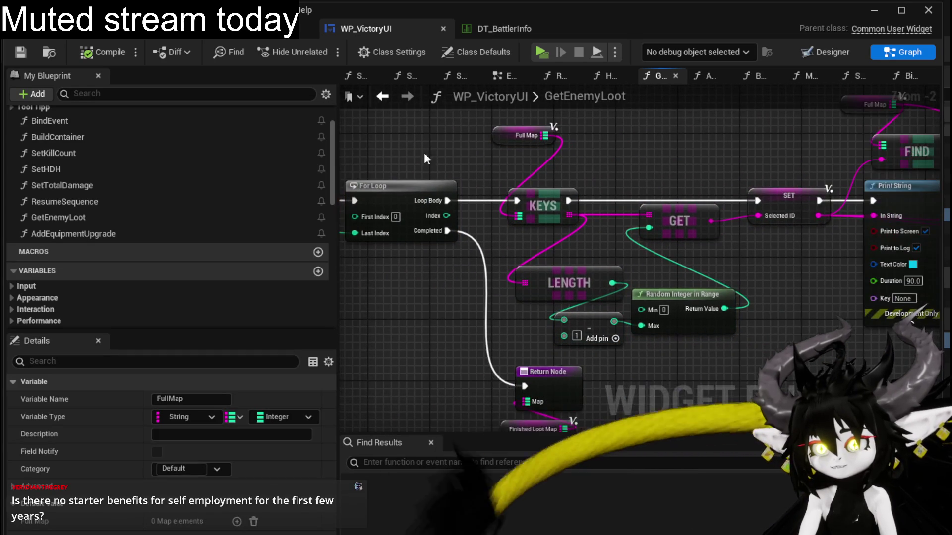
{"action": "mouse_move", "coordinate": [479, 131]}
{"action": "left_mouse_down"}
{"action": "mouse_move", "coordinate": [378, 203]}
{"action": "mouse_move", "coordinate": [539, 176]}
{"action": "left_mouse_up"}
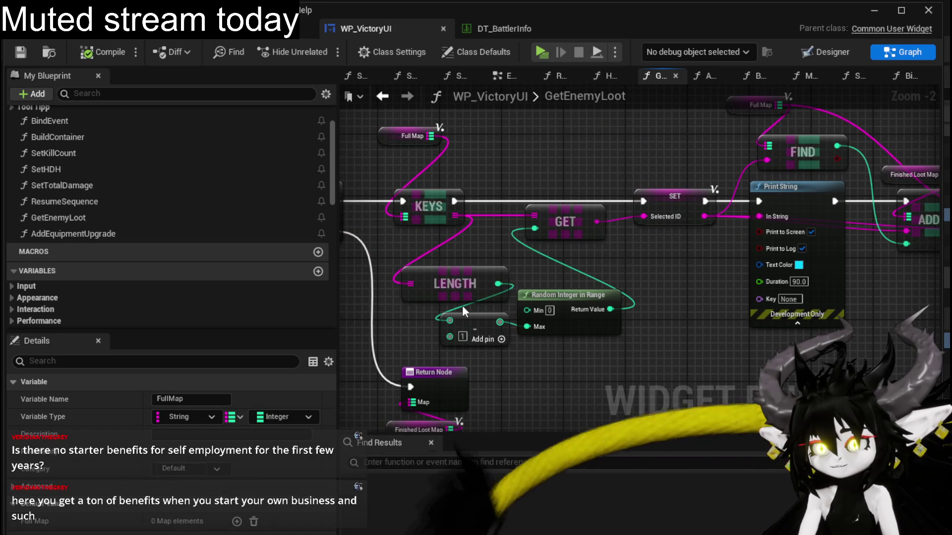
{"action": "mouse_move", "coordinate": [402, 336]}
{"action": "left_mouse_down"}
{"action": "mouse_move", "coordinate": [629, 272]}
{"action": "mouse_move", "coordinate": [393, 289]}
{"action": "left_mouse_up"}
{"action": "left_click", "coordinate": [629, 271]}
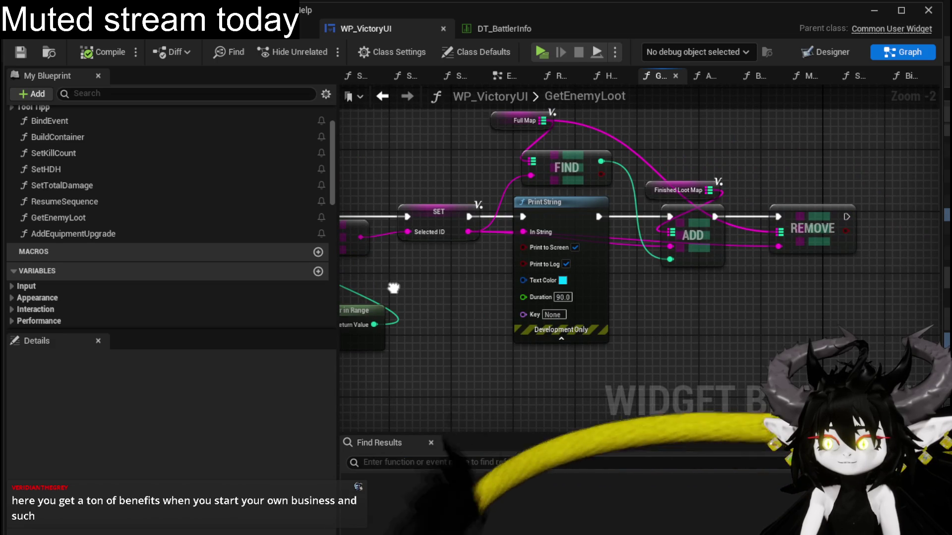
{"action": "left_click_drag", "start_coordinate": [394, 288], "coordinate": [809, 283]}
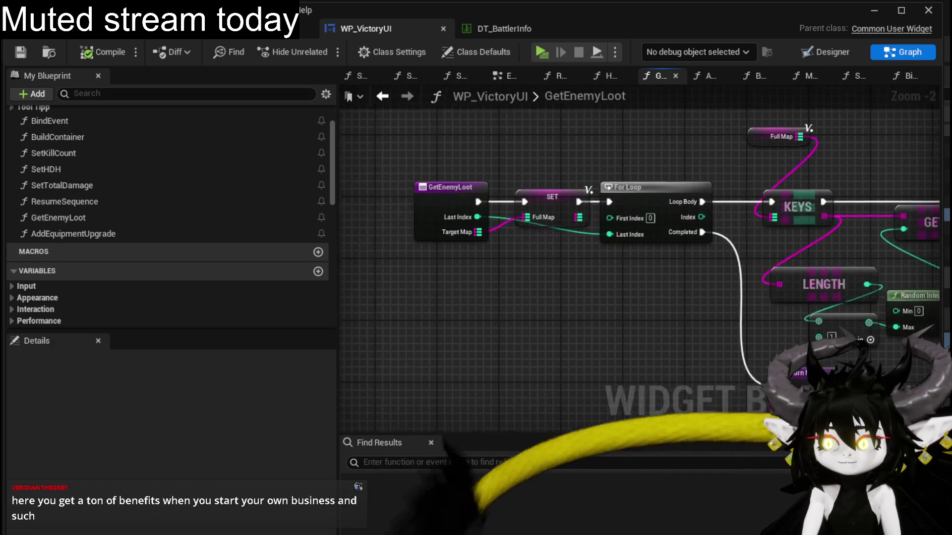
{"action": "left_click", "coordinate": [446, 182]}
{"action": "left_click", "coordinate": [437, 327]}
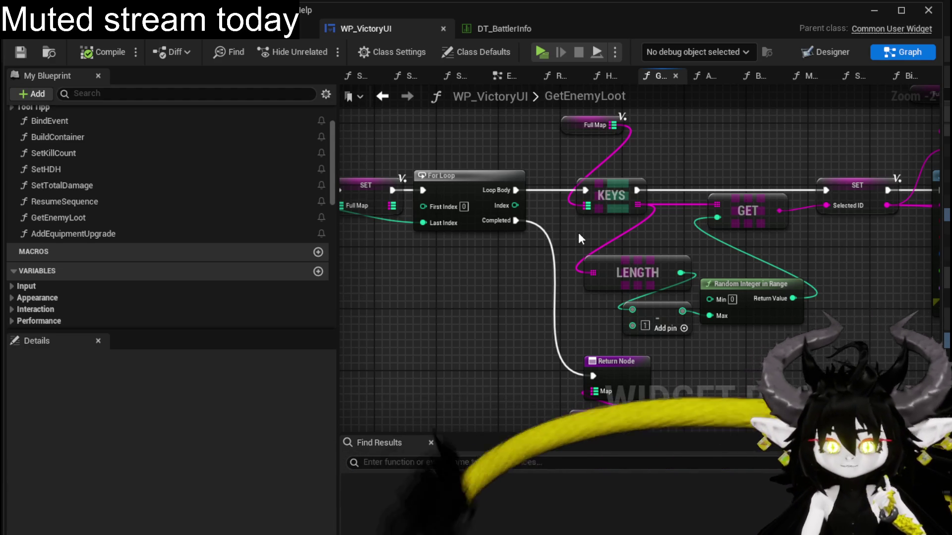
{"action": "mouse_move", "coordinate": [578, 233]}
{"action": "left_mouse_down"}
{"action": "mouse_move", "coordinate": [478, 249]}
{"action": "mouse_move", "coordinate": [595, 252]}
{"action": "left_mouse_up"}
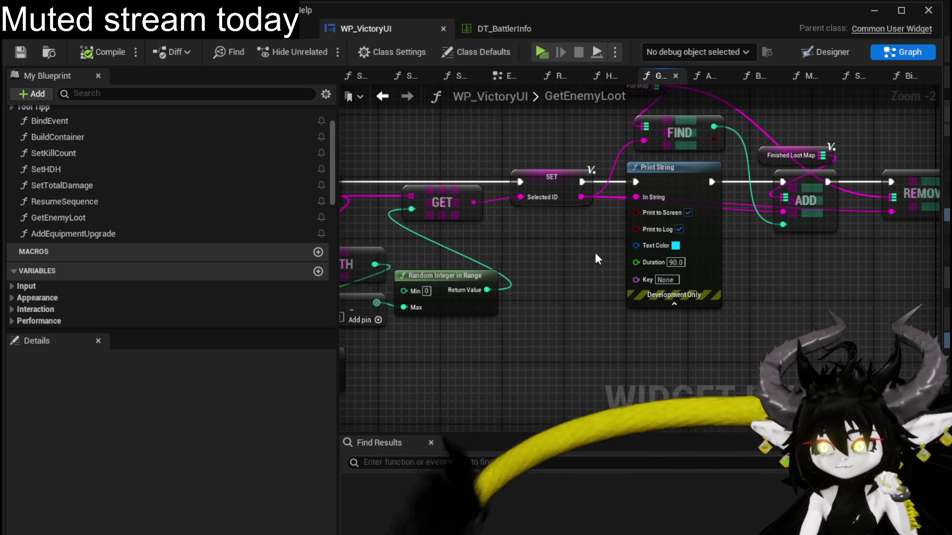
{"action": "mouse_move", "coordinate": [595, 253]}
{"action": "left_mouse_down"}
{"action": "mouse_move", "coordinate": [543, 278]}
{"action": "mouse_move", "coordinate": [512, 309]}
{"action": "left_mouse_up"}
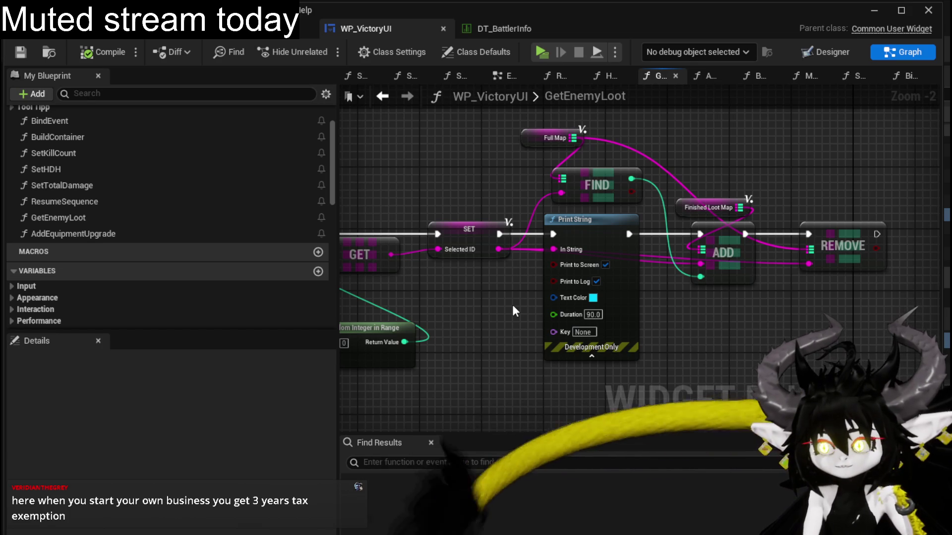
{"action": "left_click_drag", "start_coordinate": [512, 305], "coordinate": [685, 298]}
{"action": "left_click", "coordinate": [603, 232]}
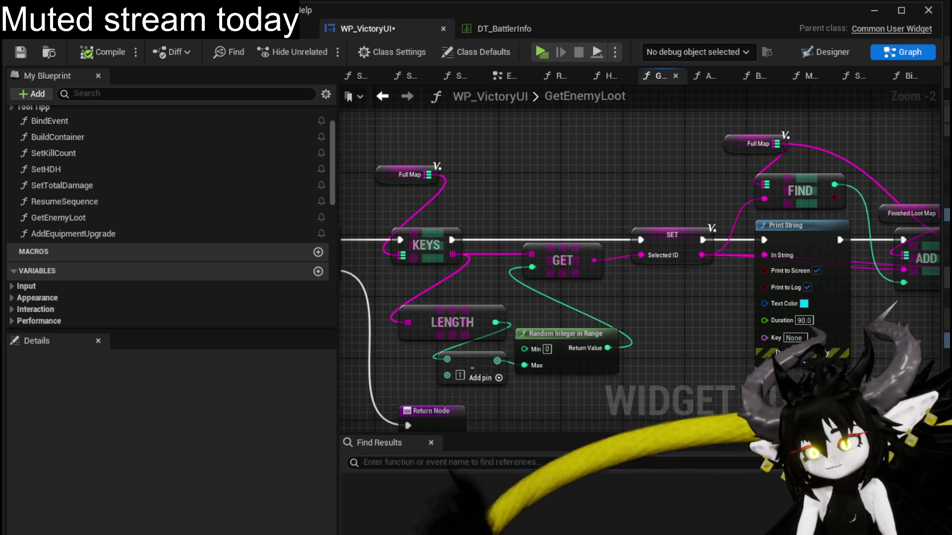
Save WP_VictoryUI via Save Selected and review the loop chain through to REMOVE.
{"action": "key", "text": "ctrl+shift+s"}
{"action": "left_click", "coordinate": [725, 487]}
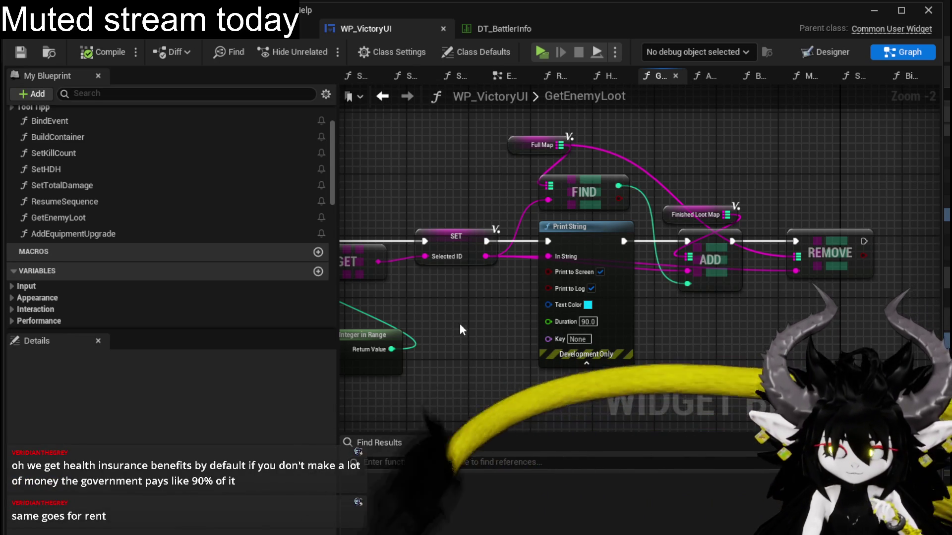
{"action": "left_click_drag", "start_coordinate": [460, 324], "coordinate": [431, 311]}
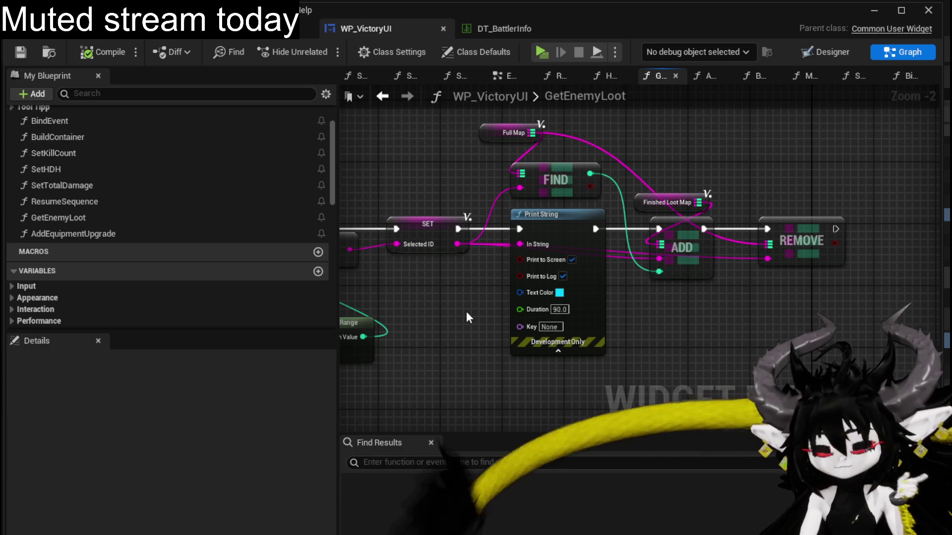
{"action": "left_click_drag", "start_coordinate": [470, 365], "coordinate": [634, 335]}
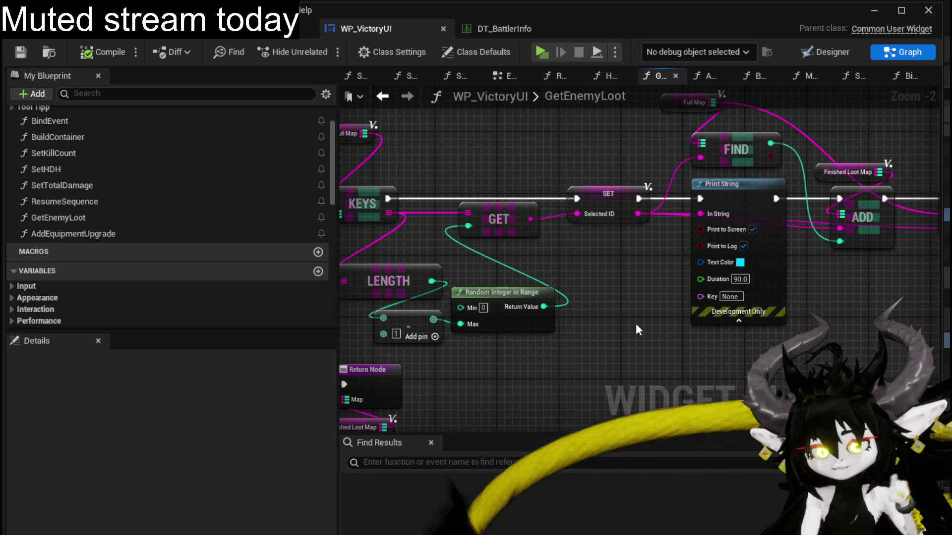
{"action": "left_click_drag", "start_coordinate": [623, 280], "coordinate": [508, 326]}
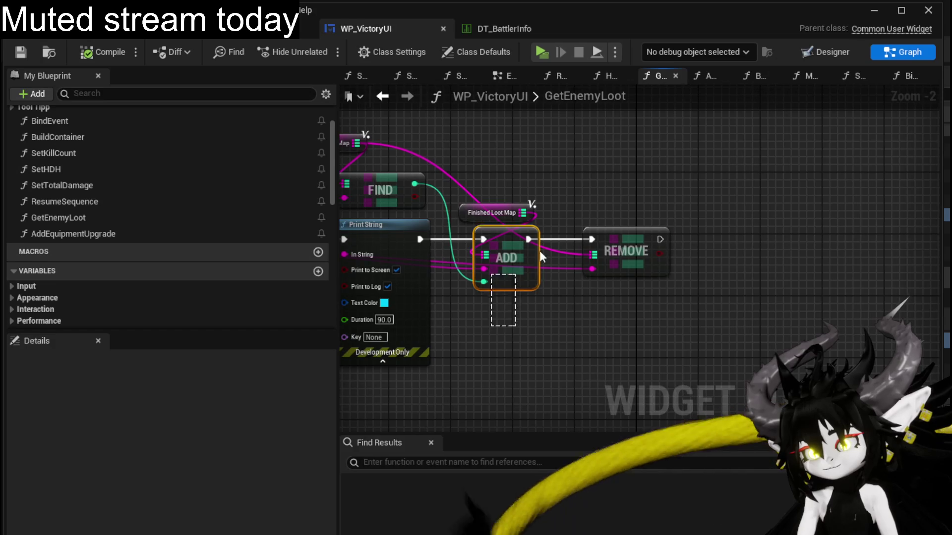
{"action": "mouse_move", "coordinate": [508, 325]}
{"action": "left_mouse_down"}
{"action": "mouse_move", "coordinate": [649, 178]}
{"action": "mouse_move", "coordinate": [604, 187]}
{"action": "left_mouse_up"}
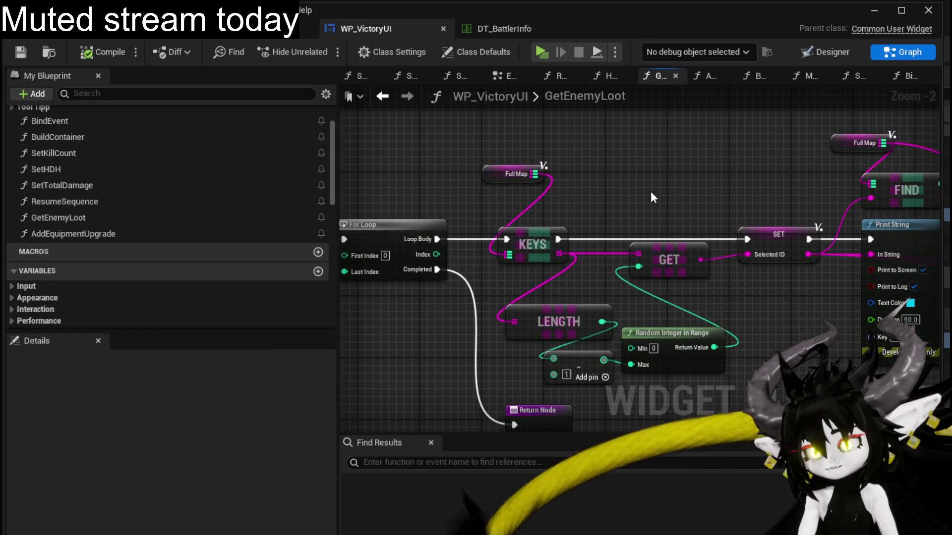
{"action": "left_click_drag", "start_coordinate": [651, 191], "coordinate": [651, 183]}
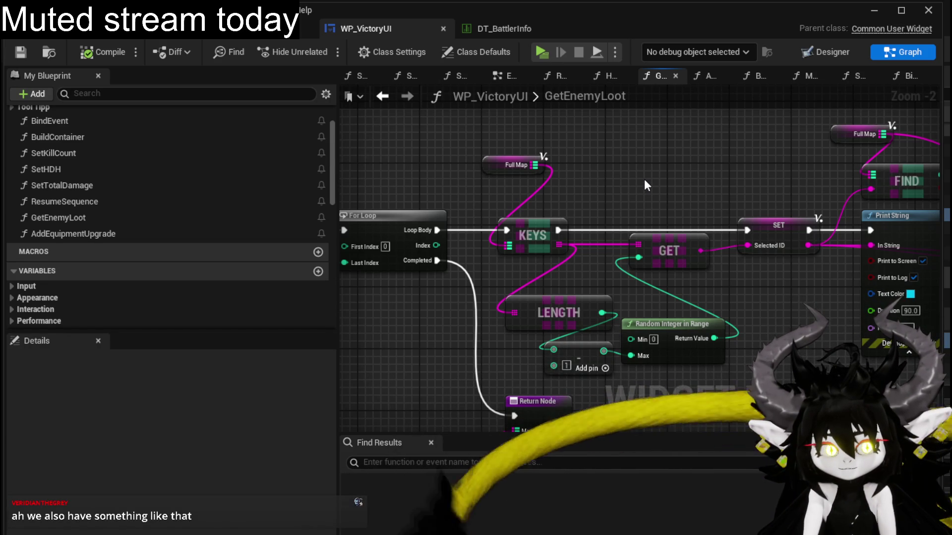
{"action": "left_click_drag", "start_coordinate": [643, 179], "coordinate": [452, 182]}
{"action": "left_click_drag", "start_coordinate": [561, 278], "coordinate": [485, 276]}
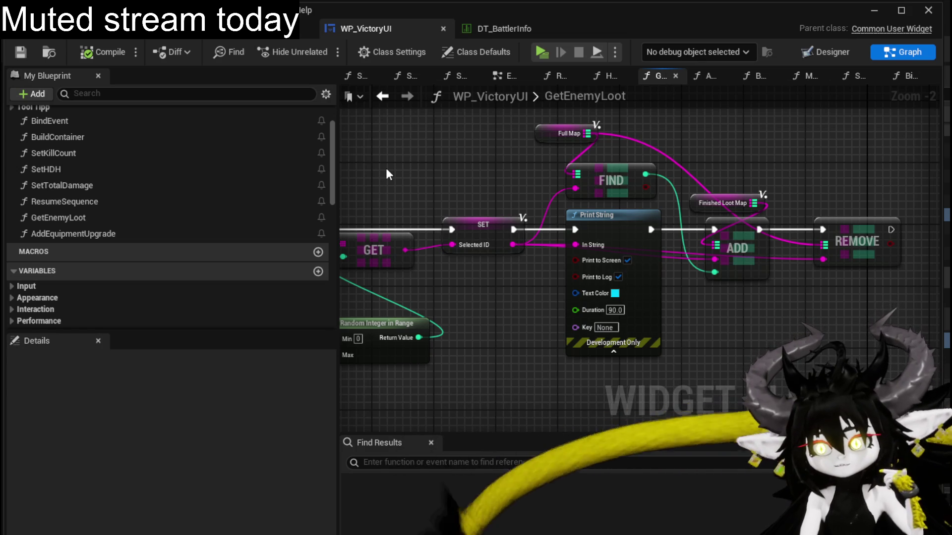
View the whole GetEnemyLoot graph and nudge Finished Loot Map slightly right beside ADD.
{"action": "left_click_drag", "start_coordinate": [387, 174], "coordinate": [477, 172]}
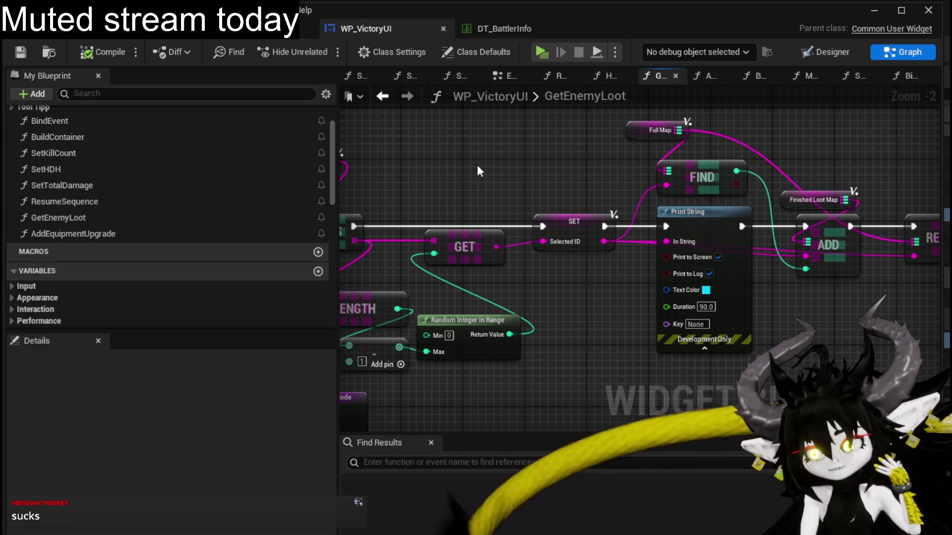
{"action": "scroll", "coordinate": [477, 164], "scroll_direction": "down", "scroll_amount": 2}
{"action": "left_click_drag", "start_coordinate": [477, 164], "coordinate": [564, 170]}
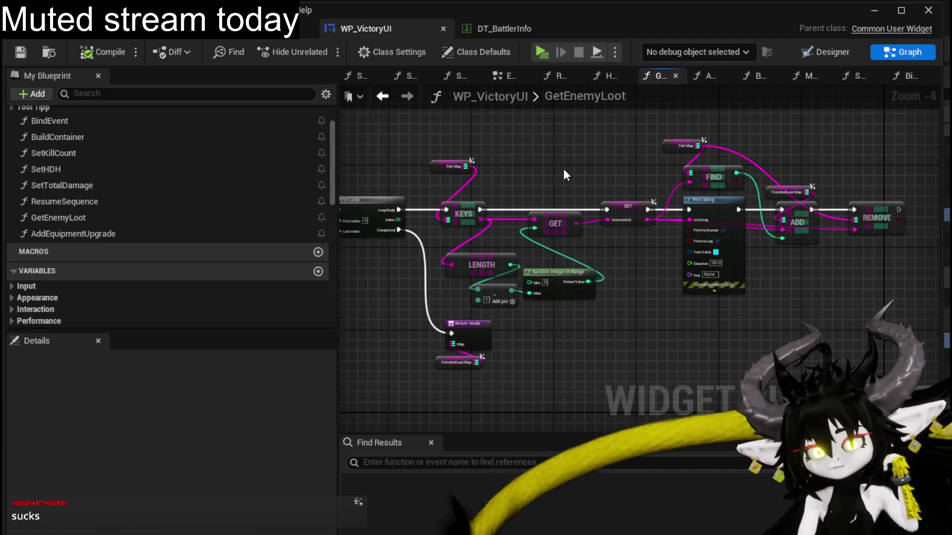
{"action": "left_click_drag", "start_coordinate": [564, 171], "coordinate": [635, 173]}
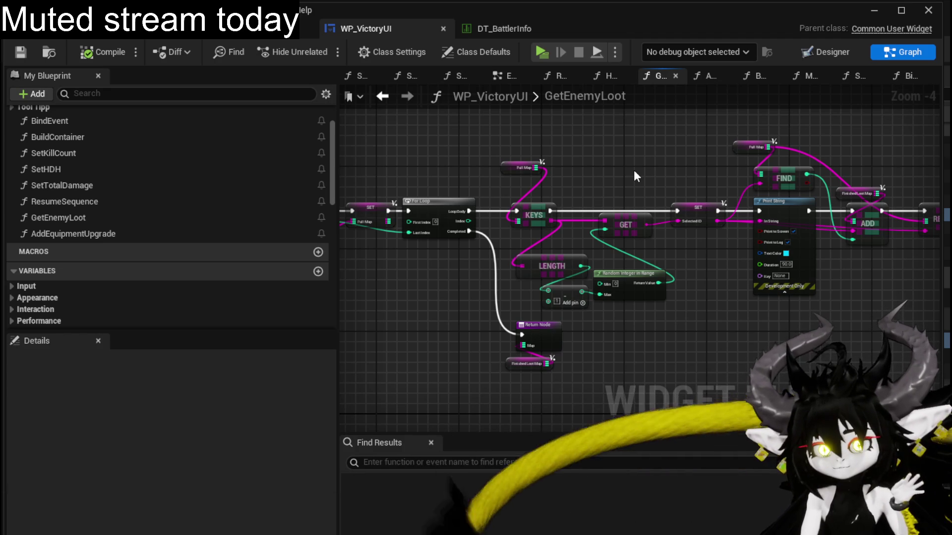
{"action": "mouse_move", "coordinate": [634, 176]}
{"action": "left_mouse_down"}
{"action": "mouse_move", "coordinate": [676, 181]}
{"action": "mouse_move", "coordinate": [569, 187]}
{"action": "left_mouse_up"}
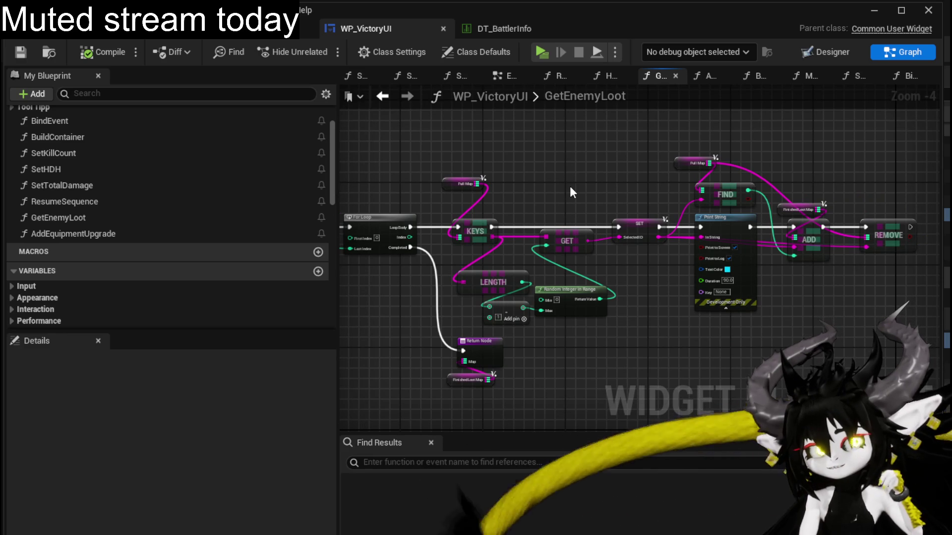
{"action": "scroll", "coordinate": [570, 192], "scroll_direction": "up", "scroll_amount": 3}
{"action": "left_click_drag", "start_coordinate": [569, 192], "coordinate": [358, 189]}
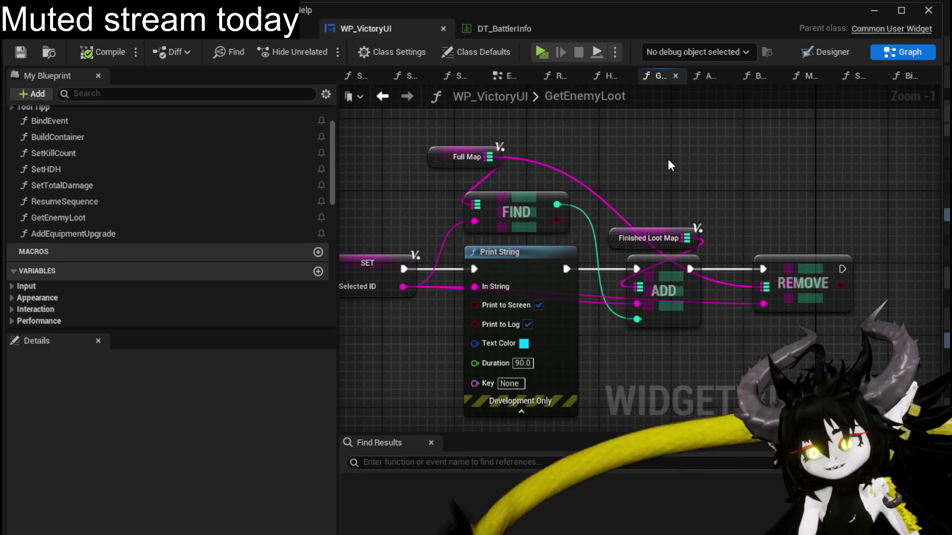
{"action": "left_click_drag", "start_coordinate": [647, 238], "coordinate": [811, 215]}
Check the LENGTH, subtract and Random Integer in Range nodes, then clear the selection.
{"action": "mouse_move", "coordinate": [355, 242]}
{"action": "left_mouse_down"}
{"action": "mouse_move", "coordinate": [695, 215]}
{"action": "mouse_move", "coordinate": [739, 139]}
{"action": "left_mouse_up"}
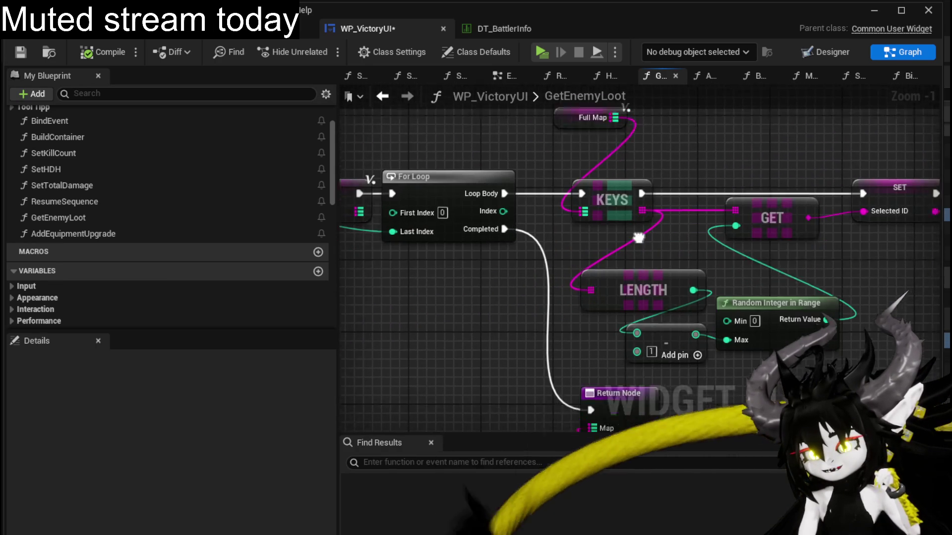
{"action": "left_click", "coordinate": [654, 268]}
{"action": "left_click", "coordinate": [707, 317], "text": "shift"}
{"action": "left_click", "coordinate": [771, 288], "text": "shift"}
{"action": "left_click", "coordinate": [892, 250]}
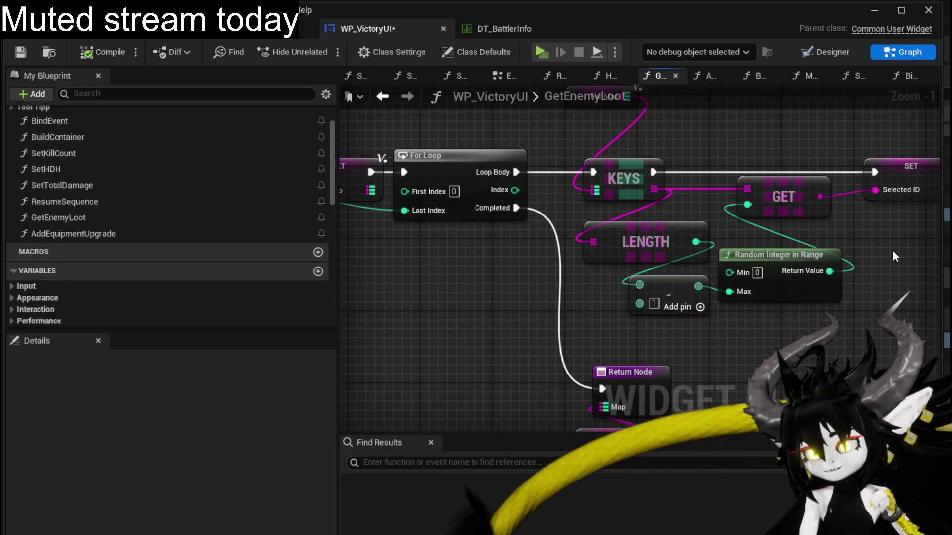
Save the widget blueprint and widen the graph area so the whole function fits.
{"action": "left_click_drag", "start_coordinate": [471, 277], "coordinate": [552, 270]}
{"action": "scroll", "coordinate": [552, 263], "scroll_direction": "down", "scroll_amount": 2}
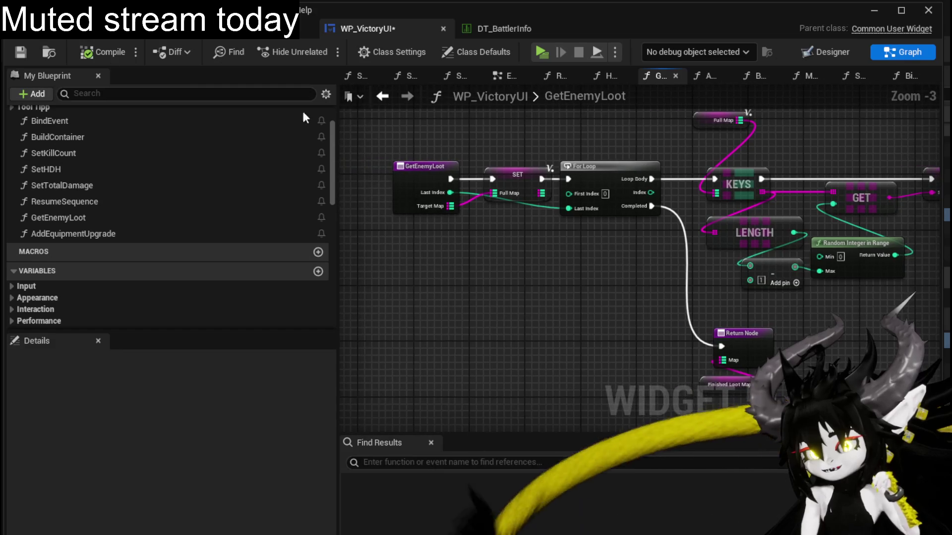
{"action": "left_click", "coordinate": [20, 52]}
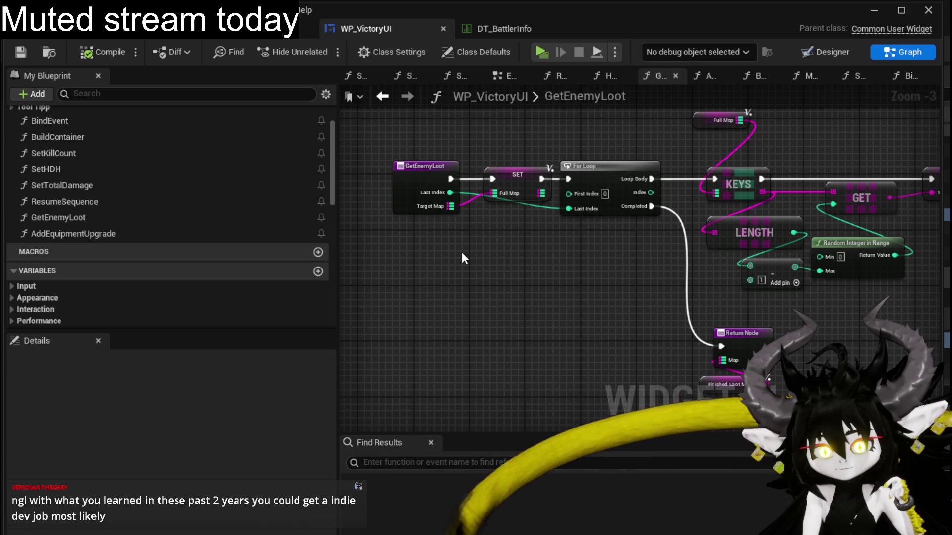
{"action": "mouse_move", "coordinate": [462, 252]}
{"action": "left_mouse_down"}
{"action": "mouse_move", "coordinate": [505, 281]}
{"action": "mouse_move", "coordinate": [466, 256]}
{"action": "left_mouse_up"}
{"action": "scroll", "coordinate": [505, 281], "scroll_direction": "down", "scroll_amount": 2}
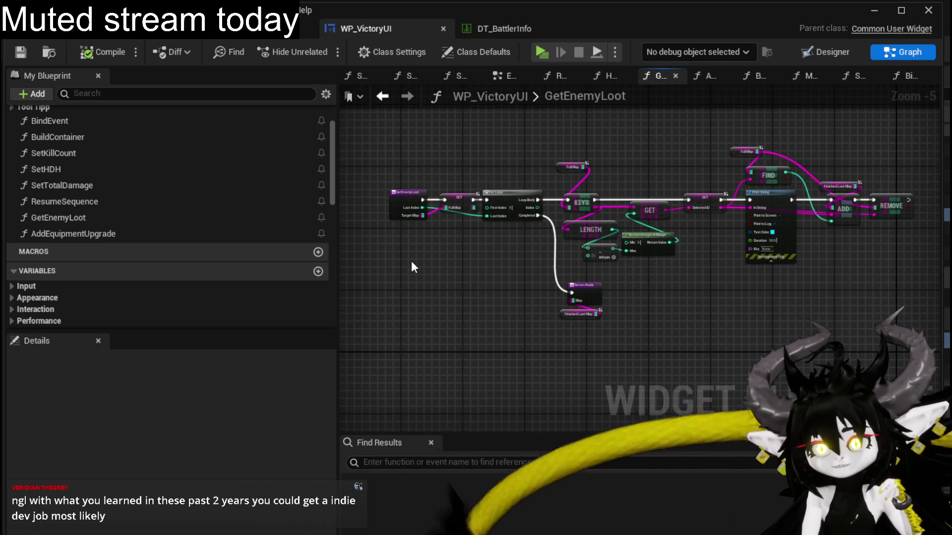
{"action": "left_click_drag", "start_coordinate": [337, 260], "coordinate": [180, 256]}
{"action": "scroll", "coordinate": [349, 271], "scroll_direction": "up", "scroll_amount": 1}
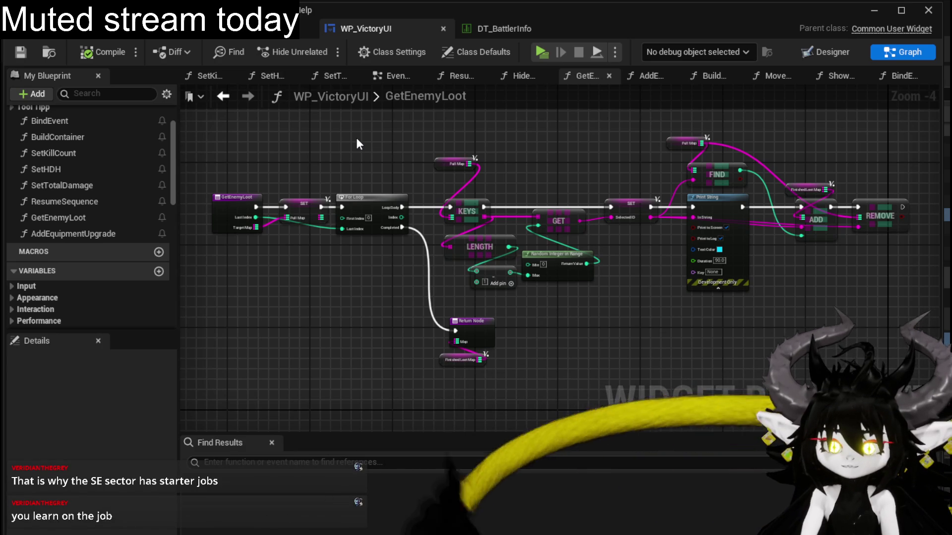
Give the full loot graph a final look and launch a play test of the level.
{"action": "left_click_drag", "start_coordinate": [359, 149], "coordinate": [341, 149]}
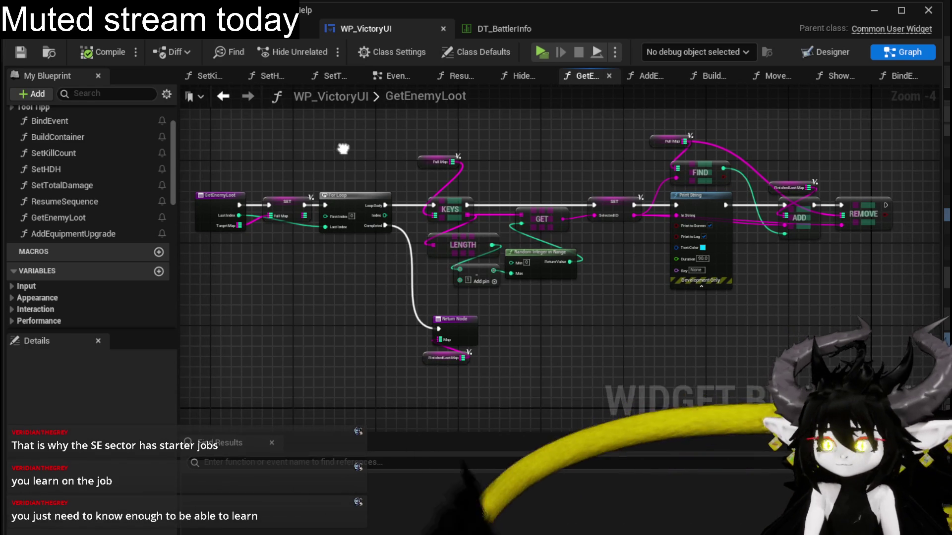
{"action": "left_click_drag", "start_coordinate": [341, 154], "coordinate": [359, 146]}
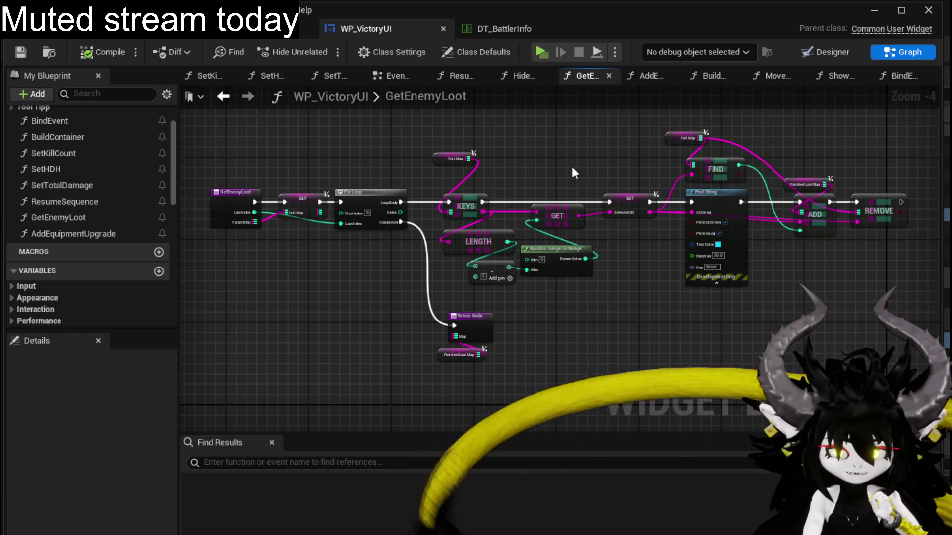
{"action": "scroll", "coordinate": [266, 162], "scroll_direction": "up", "scroll_amount": 1}
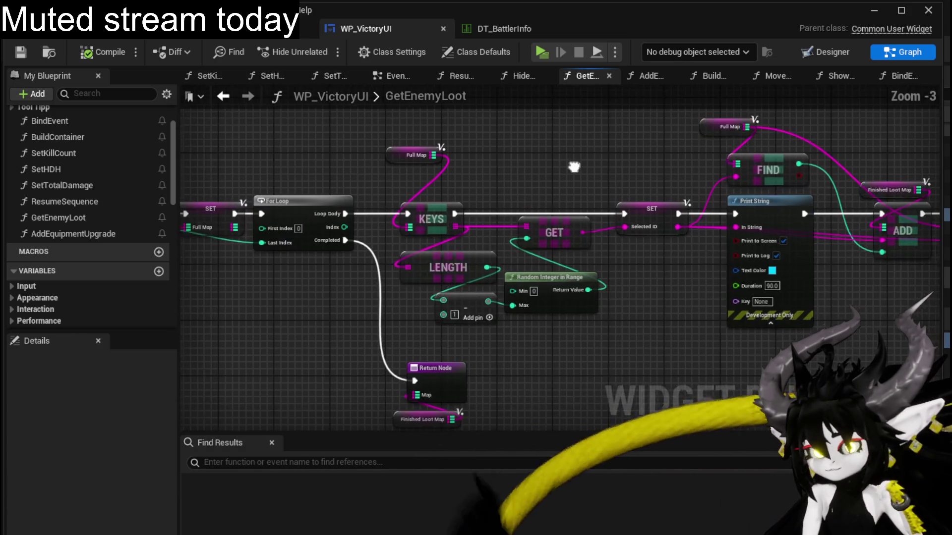
{"action": "scroll", "coordinate": [419, 155], "scroll_direction": "down", "scroll_amount": 1}
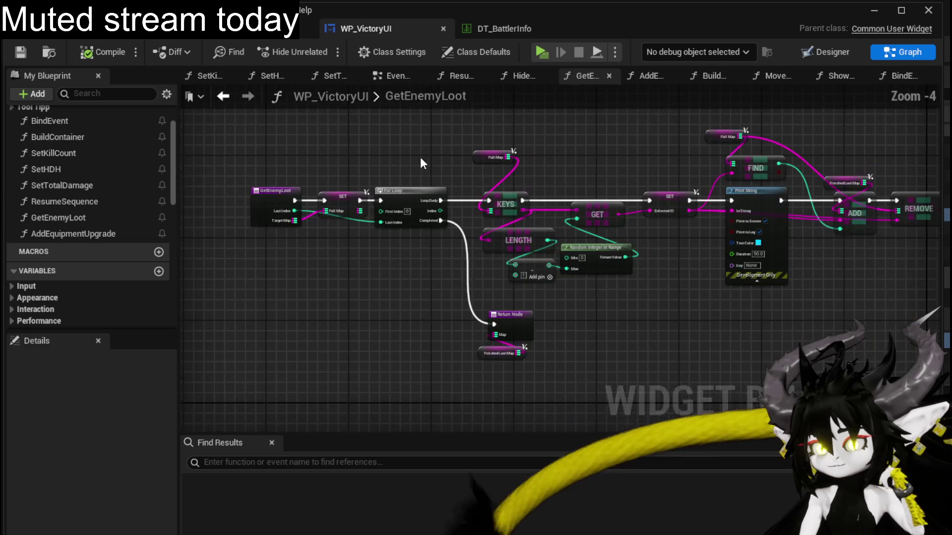
{"action": "left_click_drag", "start_coordinate": [419, 155], "coordinate": [374, 150]}
{"action": "scroll", "coordinate": [375, 156], "scroll_direction": "up", "scroll_amount": 1}
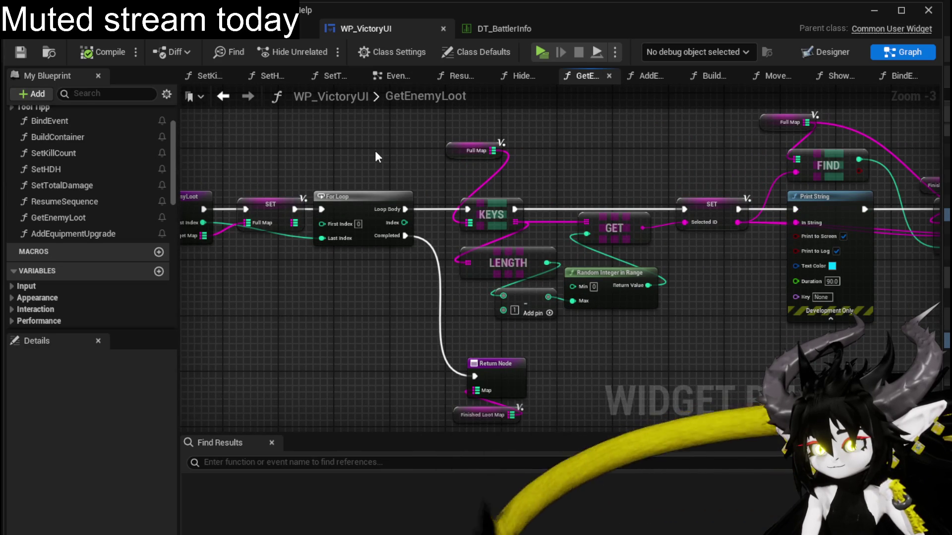
{"action": "mouse_move", "coordinate": [375, 157]}
{"action": "left_mouse_down"}
{"action": "mouse_move", "coordinate": [570, 146]}
{"action": "mouse_move", "coordinate": [410, 156]}
{"action": "mouse_move", "coordinate": [430, 184]}
{"action": "left_mouse_up"}
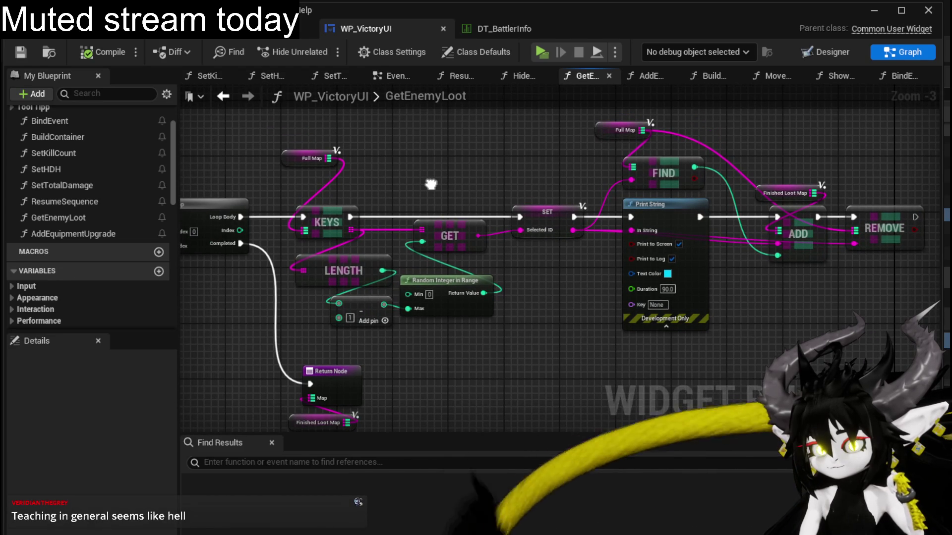
{"action": "mouse_move", "coordinate": [430, 183]}
{"action": "left_mouse_down"}
{"action": "mouse_move", "coordinate": [527, 184]}
{"action": "mouse_move", "coordinate": [388, 177]}
{"action": "left_mouse_up"}
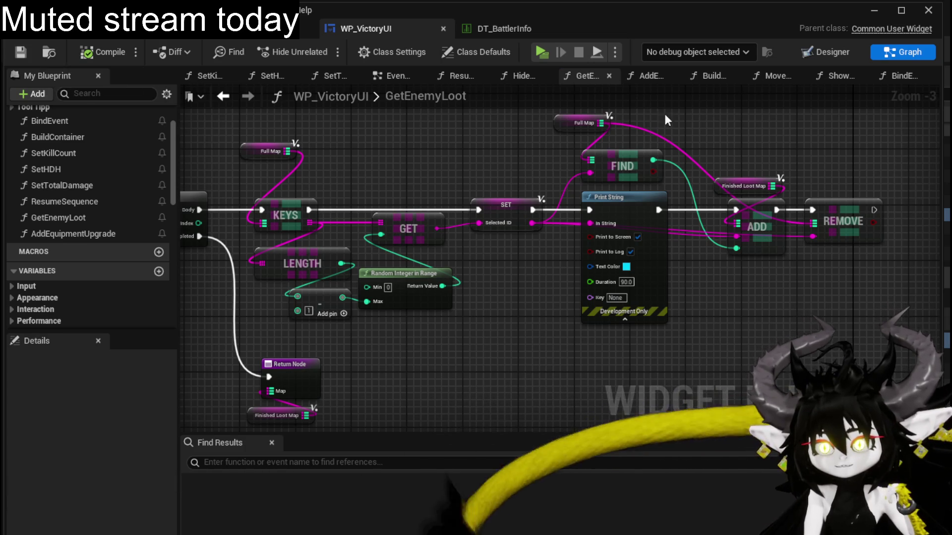
{"action": "left_click", "coordinate": [874, 10]}
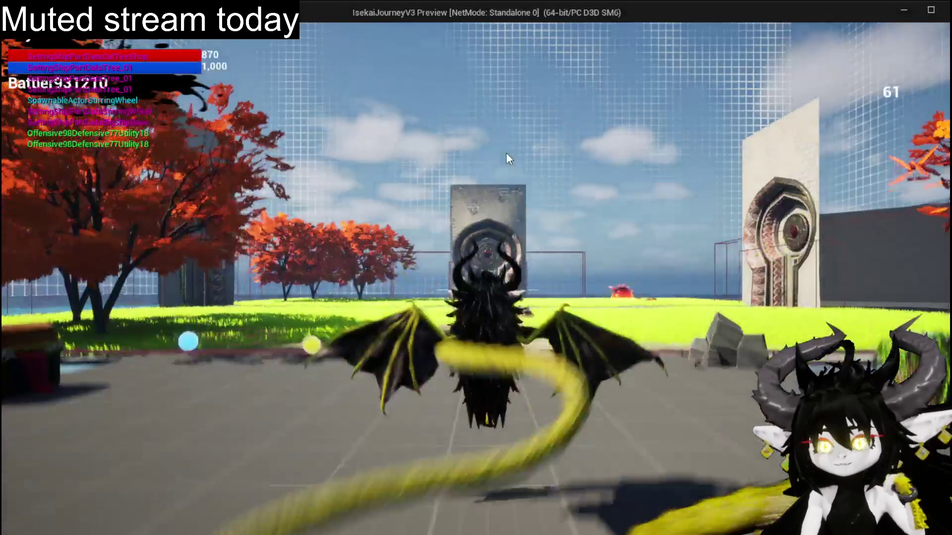
Walk into the spiked slime, start combat and play a card from the hand.
{"action": "left_click", "coordinate": [506, 154]}
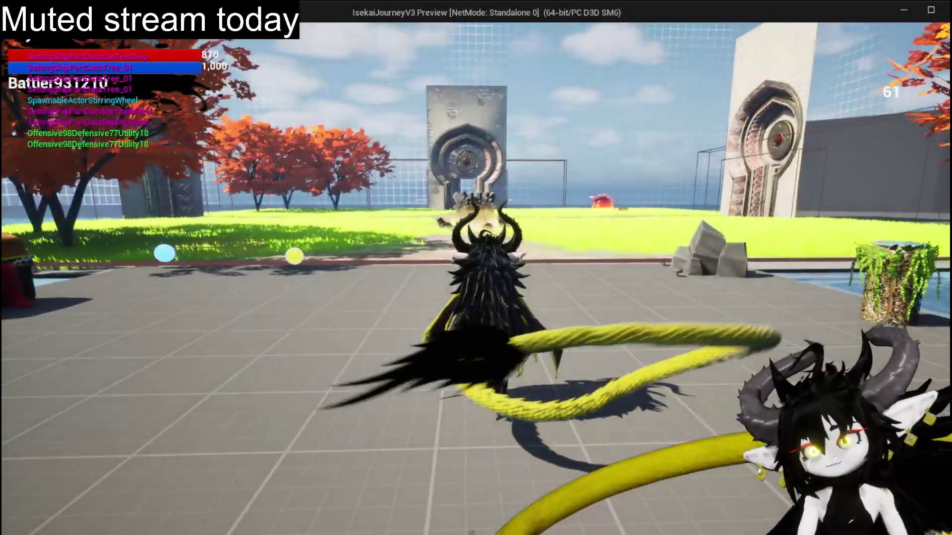
{"action": "key", "text": "w"}
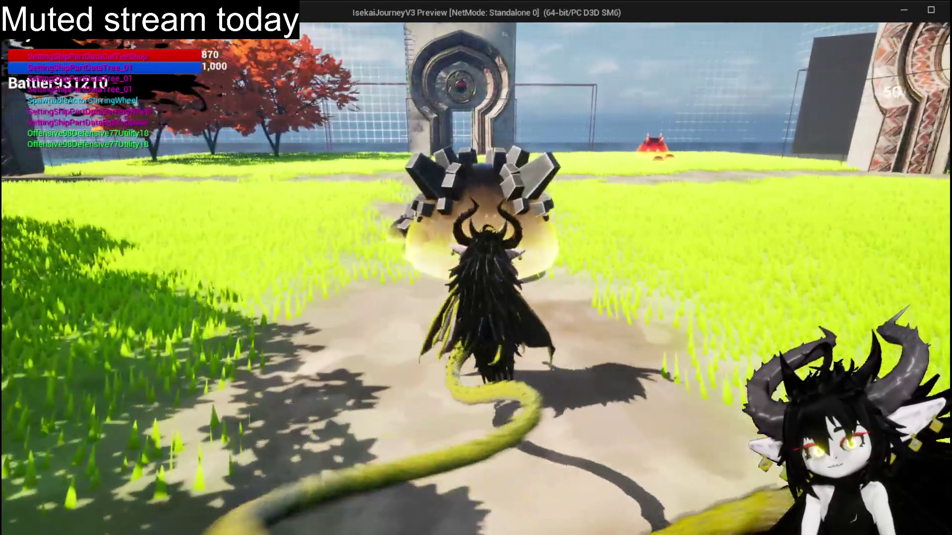
{"action": "left_click", "coordinate": [476, 267]}
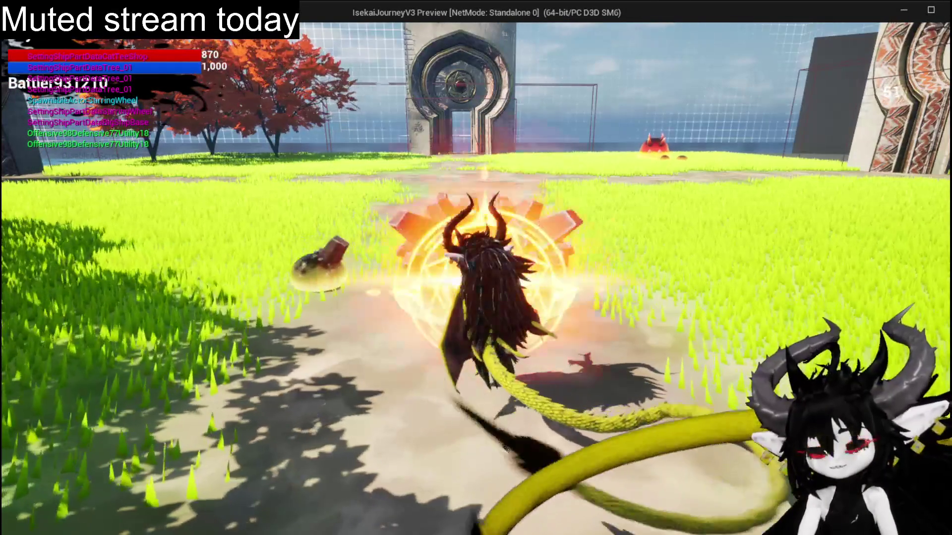
{"action": "left_click", "coordinate": [476, 268]}
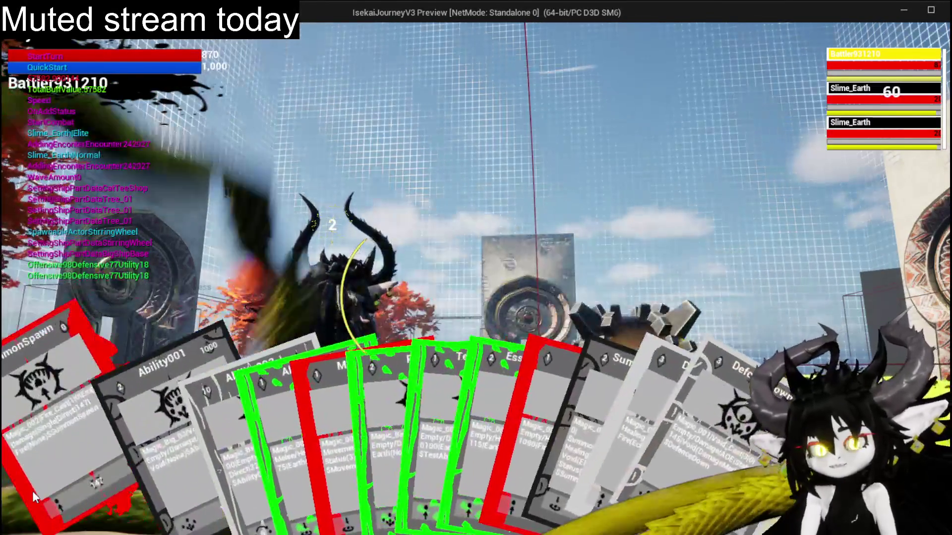
{"action": "left_click", "coordinate": [32, 490]}
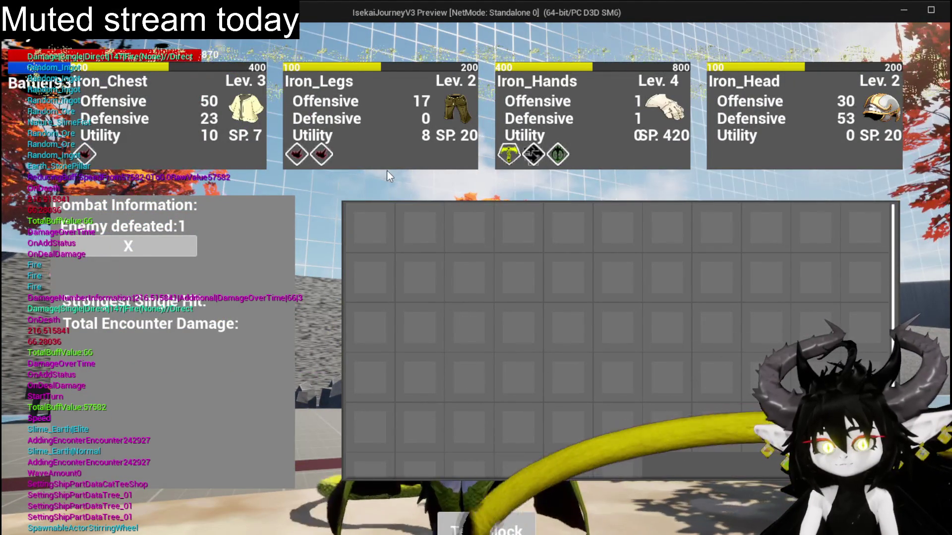
Close the victory inventory panels and stop the playtest back to the editor.
{"action": "key", "text": "i"}
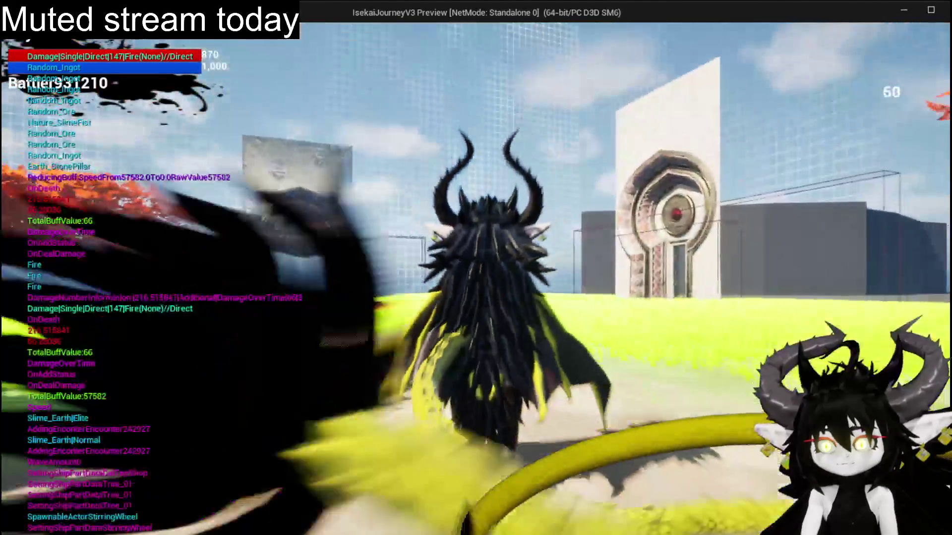
{"action": "key", "text": "space"}
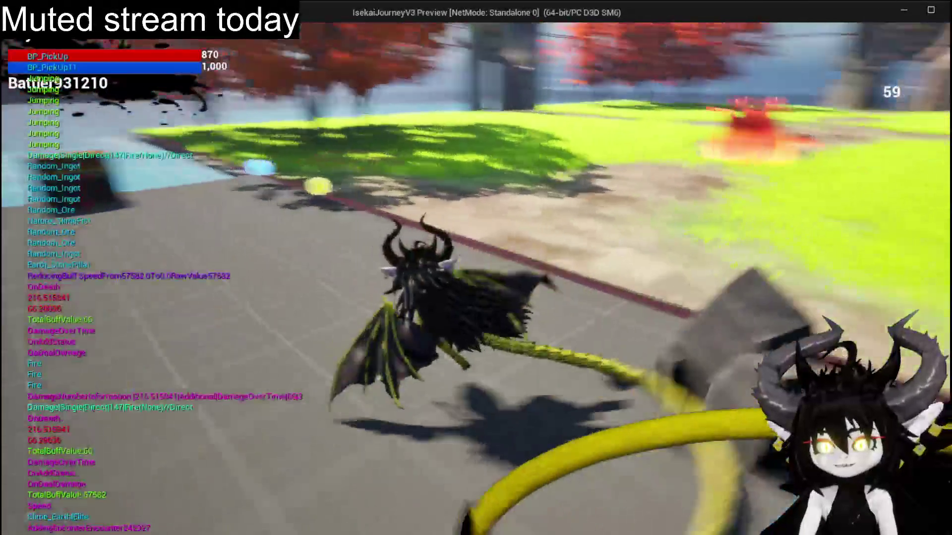
{"action": "key", "text": "Escape"}
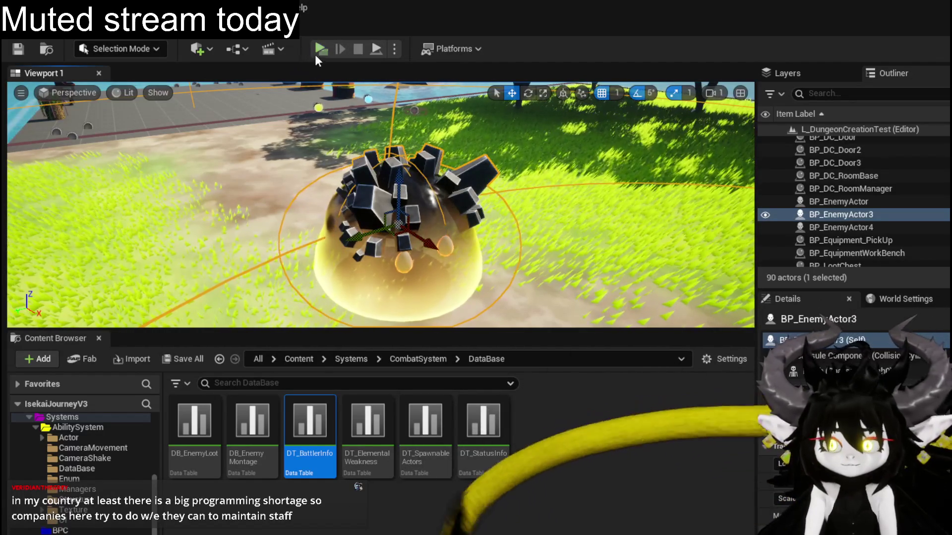
Replay the slime fight with the summon card, see the empty loot grid, and exit PIE.
{"action": "key", "text": "alt+p"}
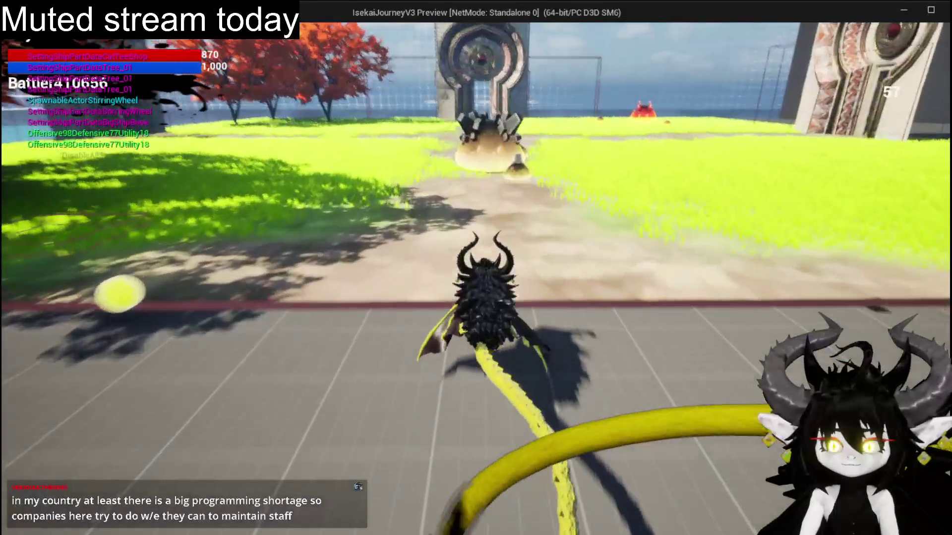
{"action": "key", "text": "w"}
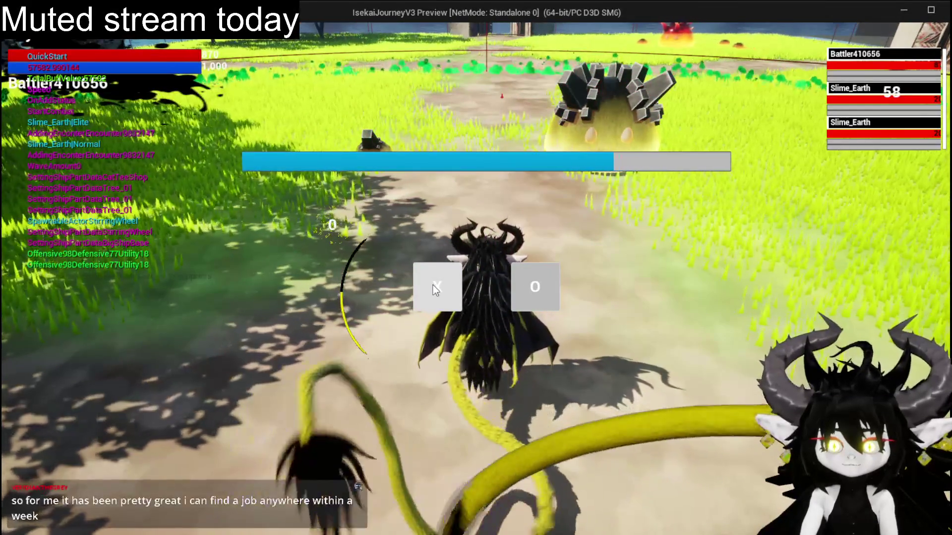
{"action": "left_click", "coordinate": [433, 285]}
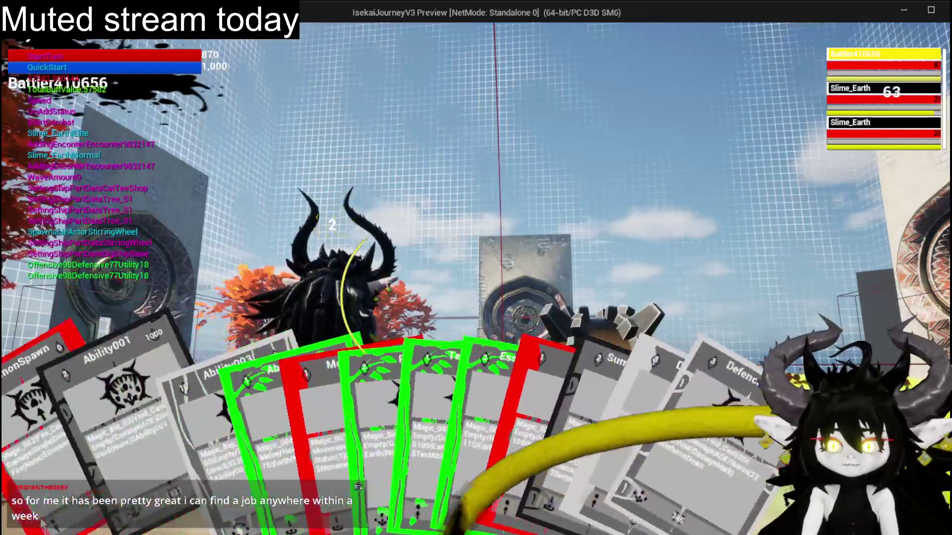
{"action": "left_click_drag", "start_coordinate": [119, 482], "coordinate": [411, 364]}
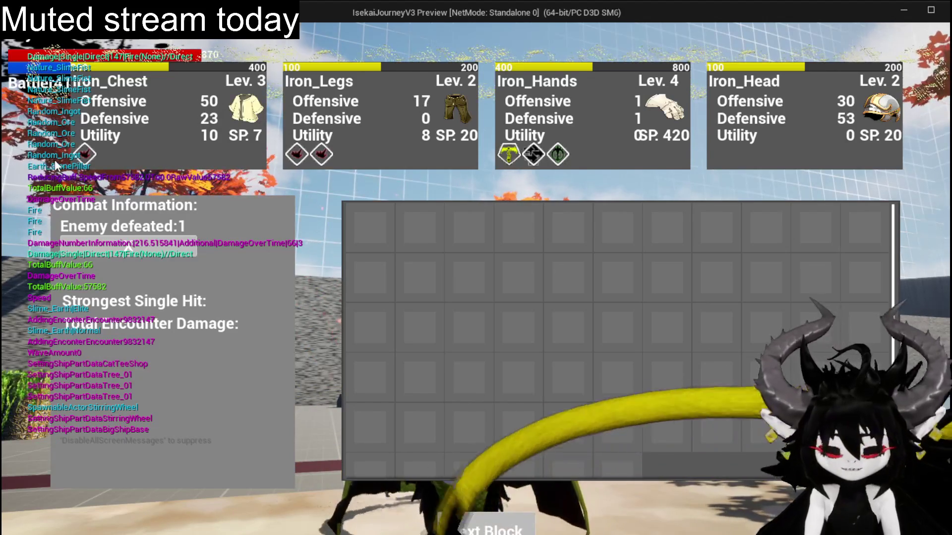
{"action": "key", "text": "Escape"}
{"action": "key", "text": "ctrl+s"}
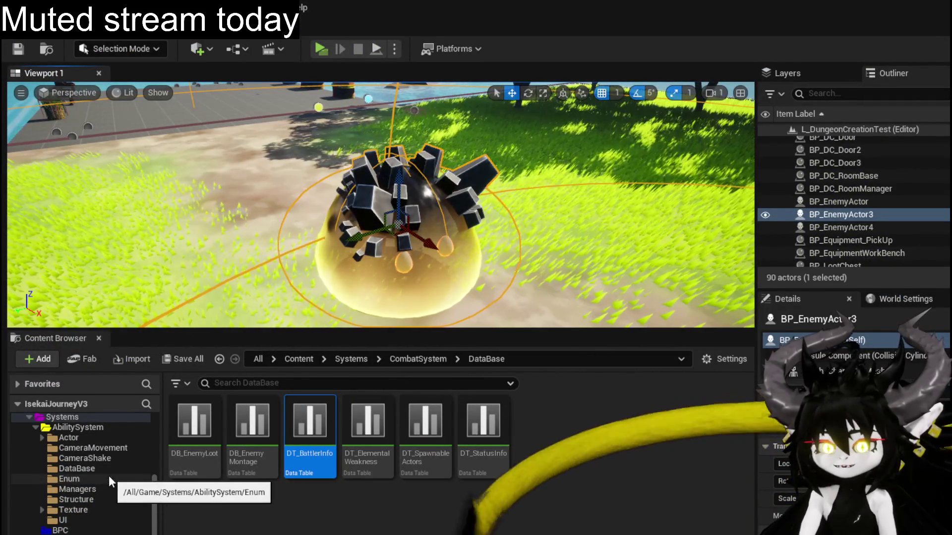
{"action": "scroll", "coordinate": [88, 469], "scroll_direction": "down", "scroll_amount": 2}
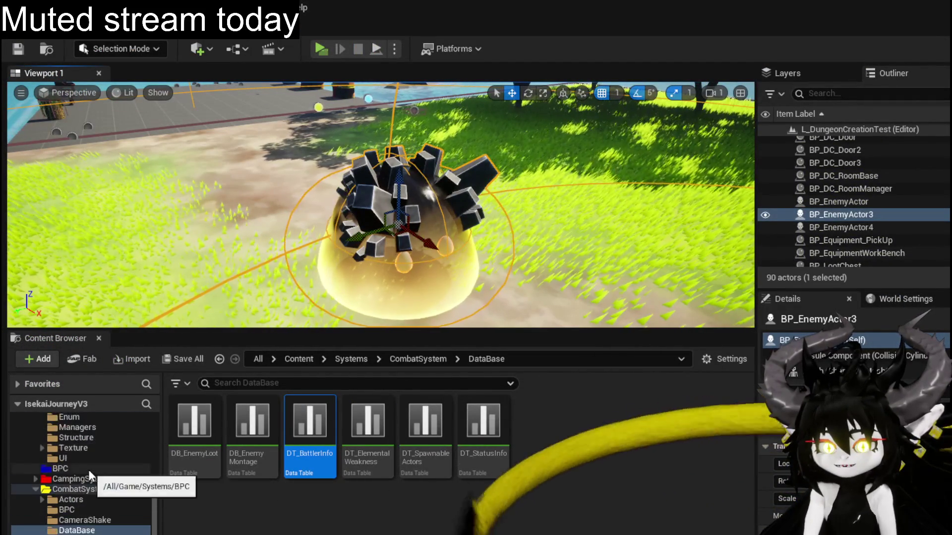
{"action": "scroll", "coordinate": [89, 469], "scroll_direction": "down", "scroll_amount": 2}
{"action": "scroll", "coordinate": [88, 469], "scroll_direction": "down", "scroll_amount": 2}
{"action": "scroll", "coordinate": [88, 469], "scroll_direction": "down", "scroll_amount": 2}
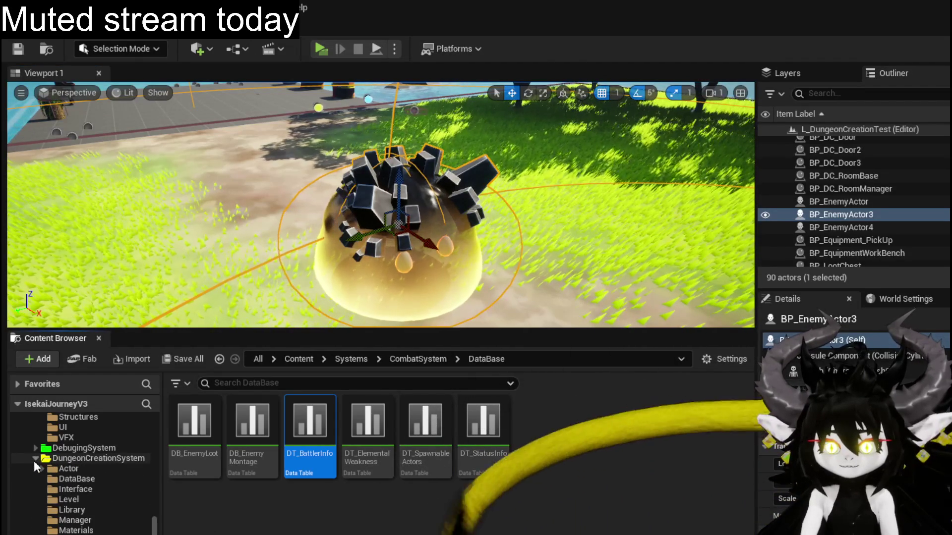
Collapse unneeded system folders and expand InventorySystem to its Database folder.
{"action": "left_click", "coordinate": [35, 459]}
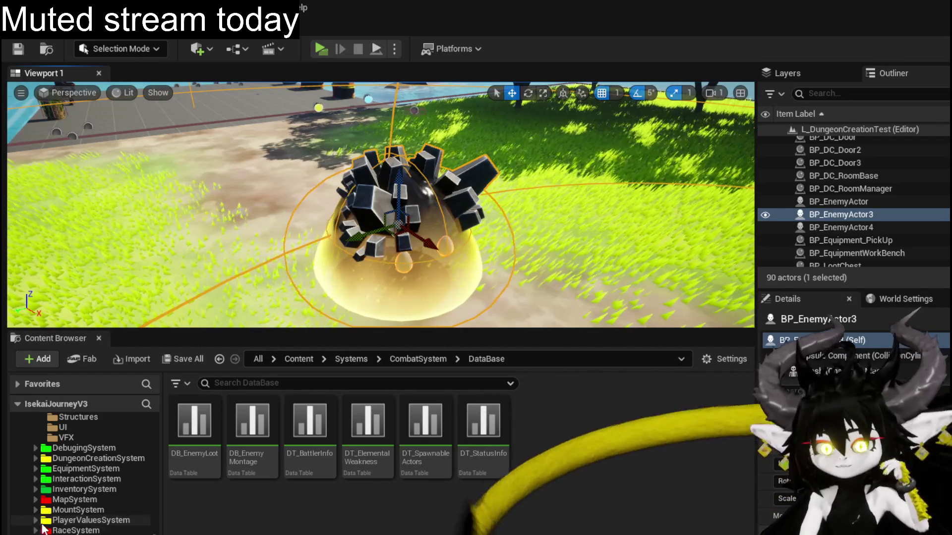
{"action": "left_click", "coordinate": [67, 521]}
{"action": "key", "text": "Down"}
{"action": "key", "text": "Down"}
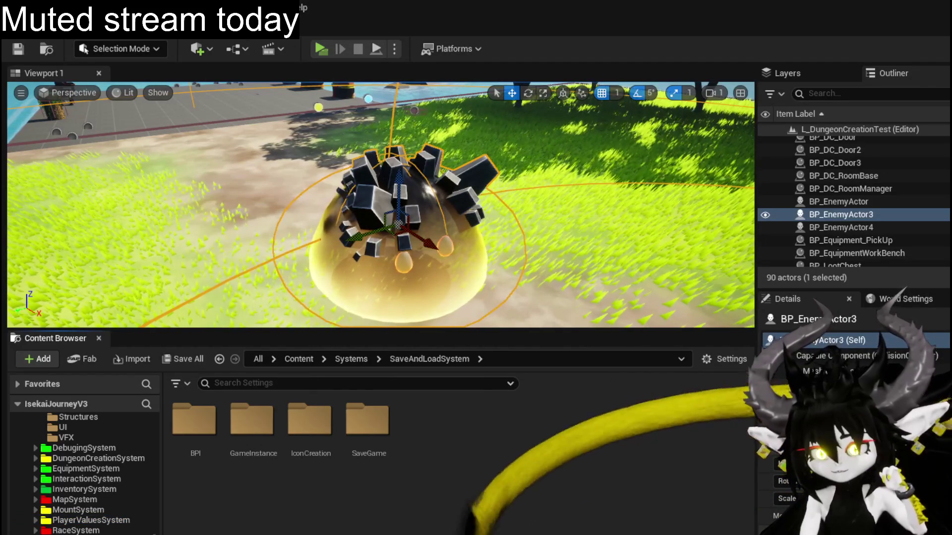
{"action": "key", "text": "Down"}
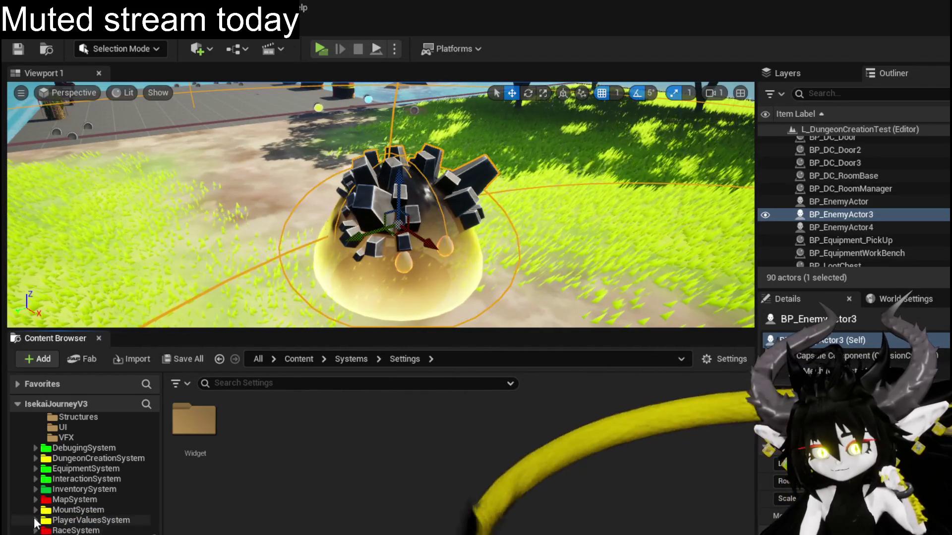
{"action": "left_click", "coordinate": [33, 505]}
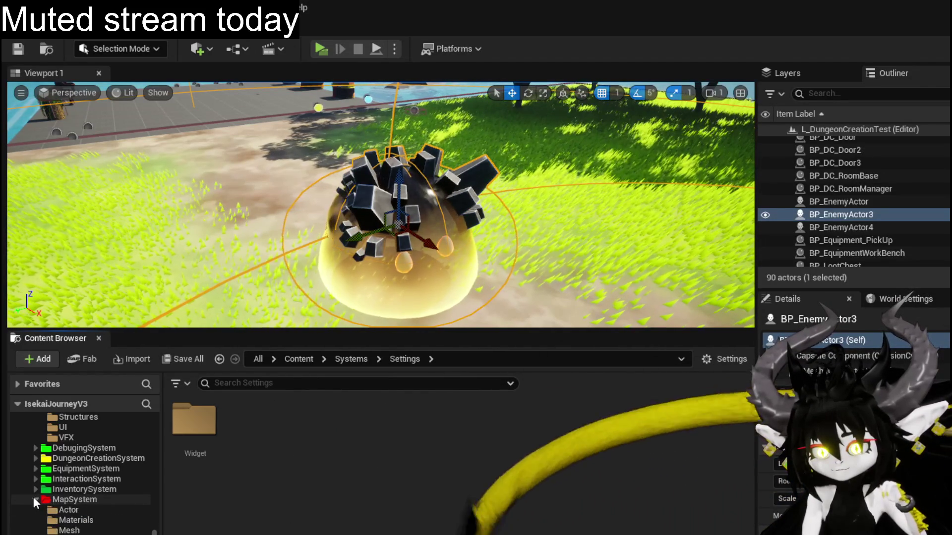
{"action": "left_click", "coordinate": [34, 496]}
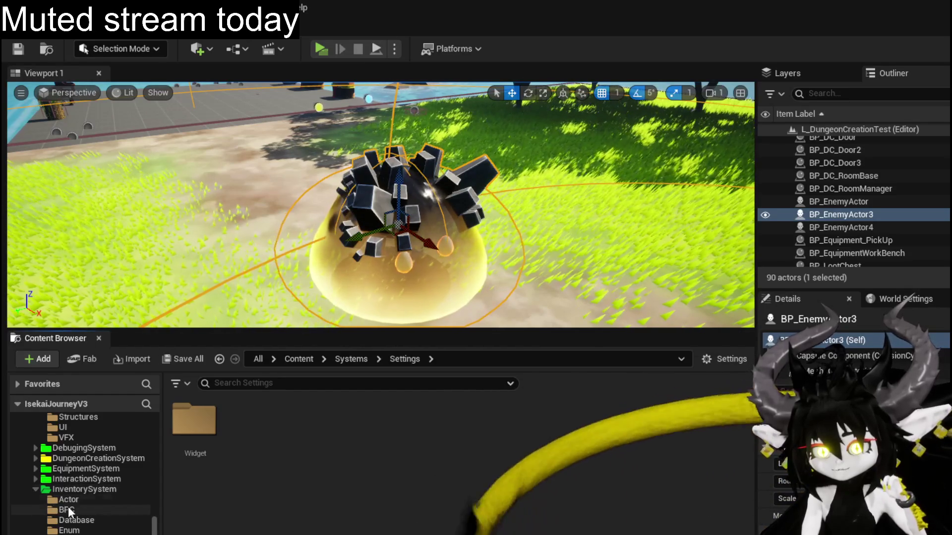
{"action": "left_click", "coordinate": [75, 529]}
{"action": "left_click", "coordinate": [75, 520]}
Open DT_ItemInfo and review the Random_Iron and Iron_Ingot item rows.
{"action": "double_click", "coordinate": [194, 424]}
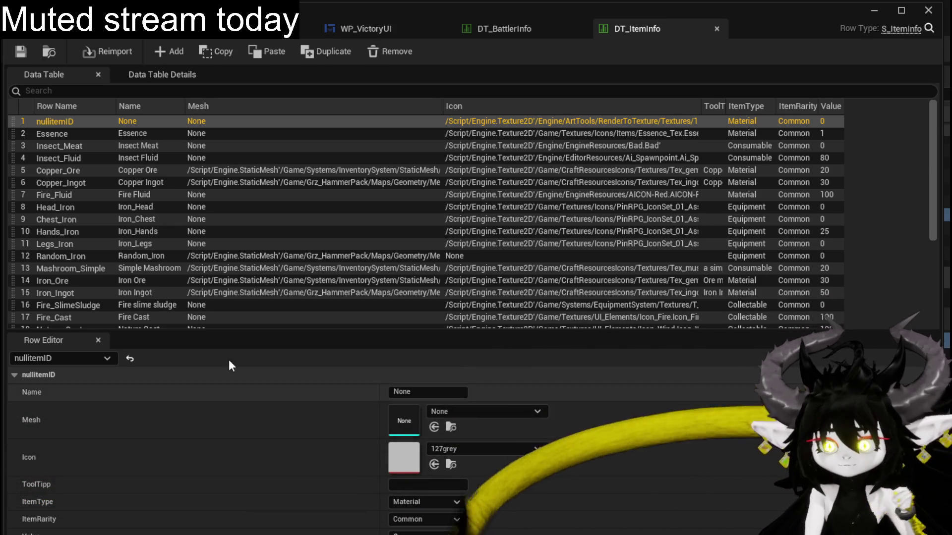
{"action": "scroll", "coordinate": [167, 242], "scroll_direction": "down", "scroll_amount": 3}
{"action": "scroll", "coordinate": [168, 242], "scroll_direction": "up", "scroll_amount": 3}
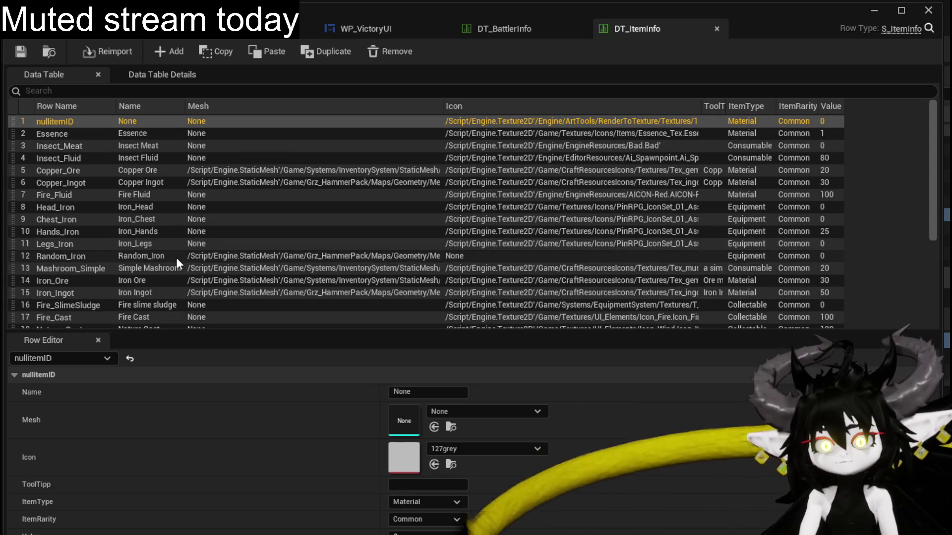
{"action": "left_click", "coordinate": [80, 254]}
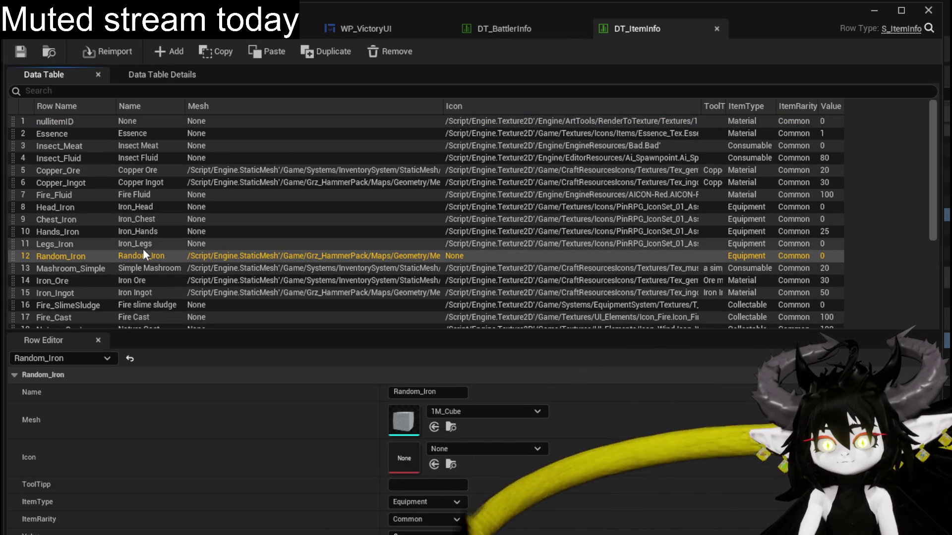
{"action": "scroll", "coordinate": [143, 249], "scroll_direction": "down", "scroll_amount": 2}
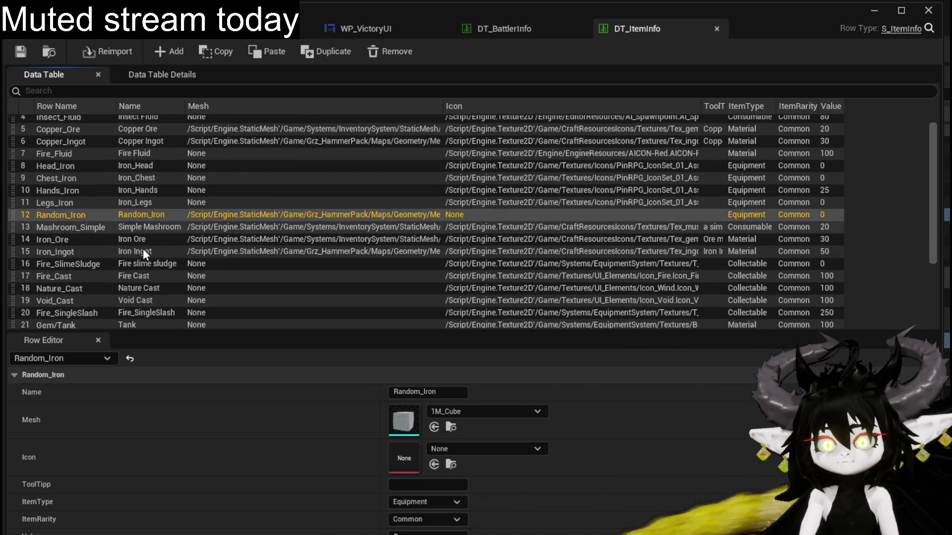
{"action": "left_click", "coordinate": [57, 254]}
{"action": "scroll", "coordinate": [114, 244], "scroll_direction": "down", "scroll_amount": 3}
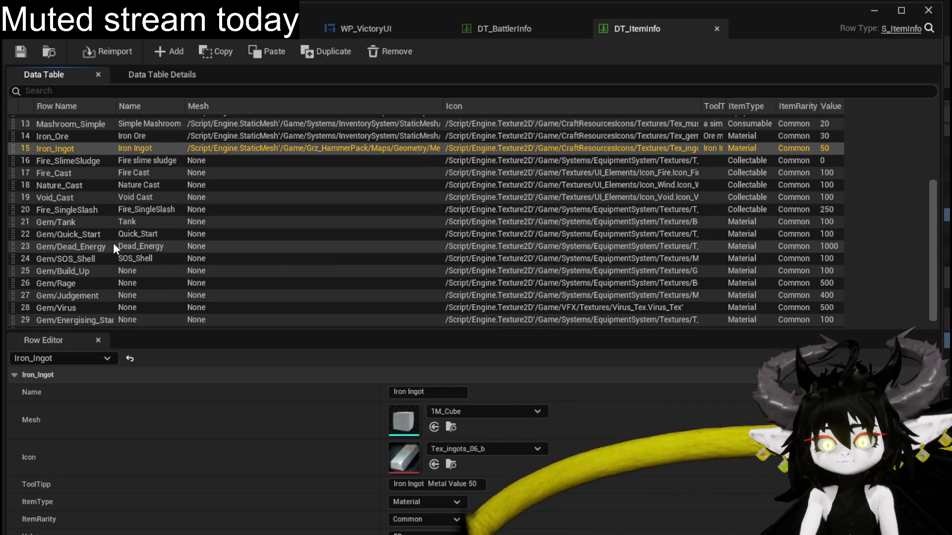
{"action": "scroll", "coordinate": [113, 244], "scroll_direction": "down", "scroll_amount": 1}
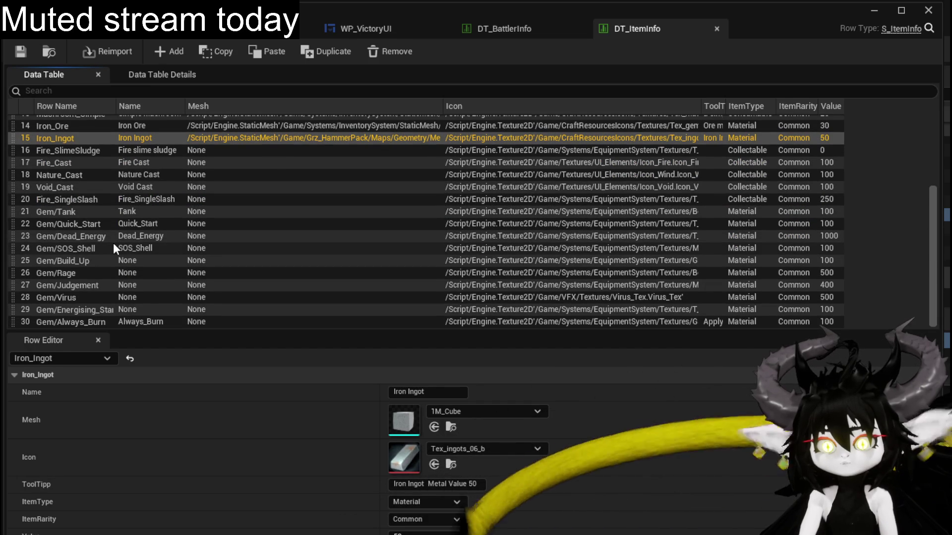
{"action": "scroll", "coordinate": [113, 243], "scroll_direction": "up", "scroll_amount": 2}
{"action": "scroll", "coordinate": [113, 242], "scroll_direction": "up", "scroll_amount": 1}
Compare the Iron_Ore and Iron_Ingot rows, ending on Iron_Ore (Simple_Rock mesh, Material, value 30).
{"action": "left_click", "coordinate": [56, 229]}
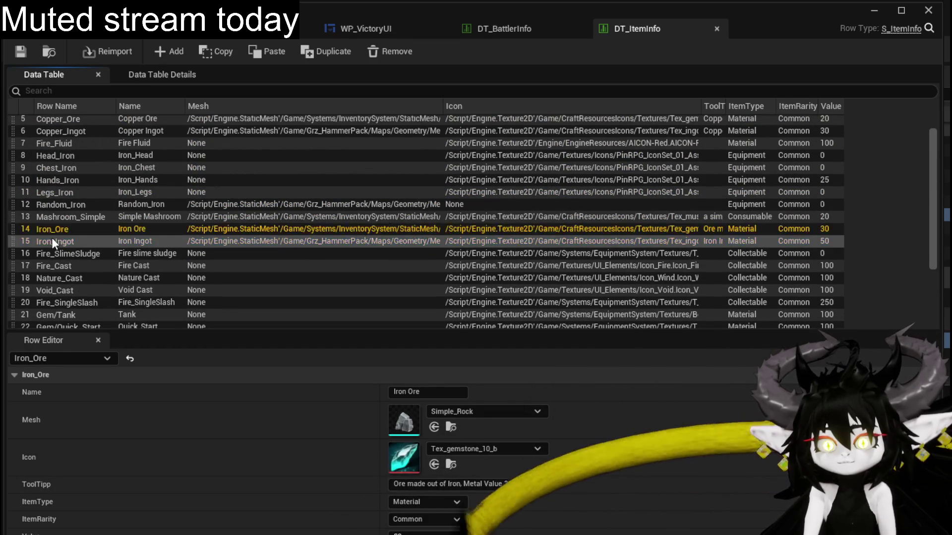
{"action": "left_click", "coordinate": [52, 239]}
{"action": "left_click", "coordinate": [50, 232]}
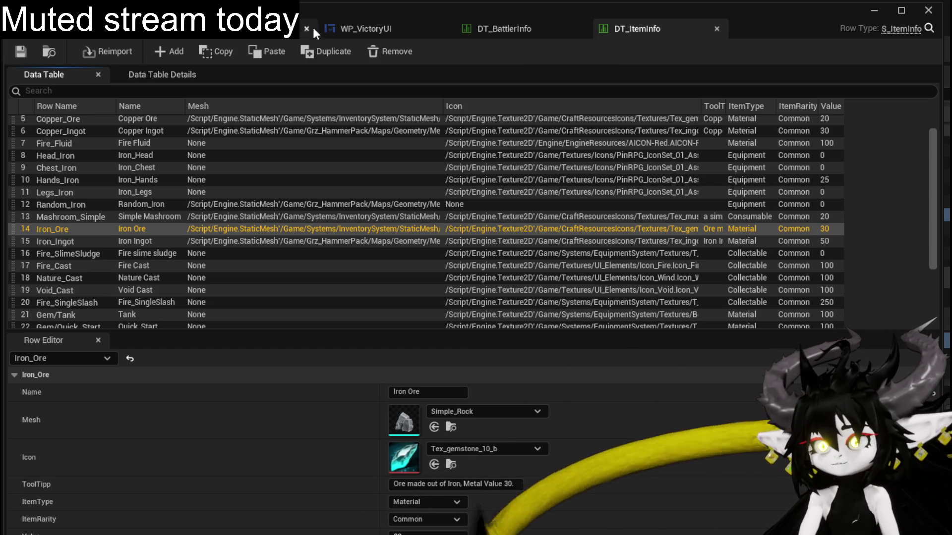
{"action": "mouse_move", "coordinate": [365, 28]}
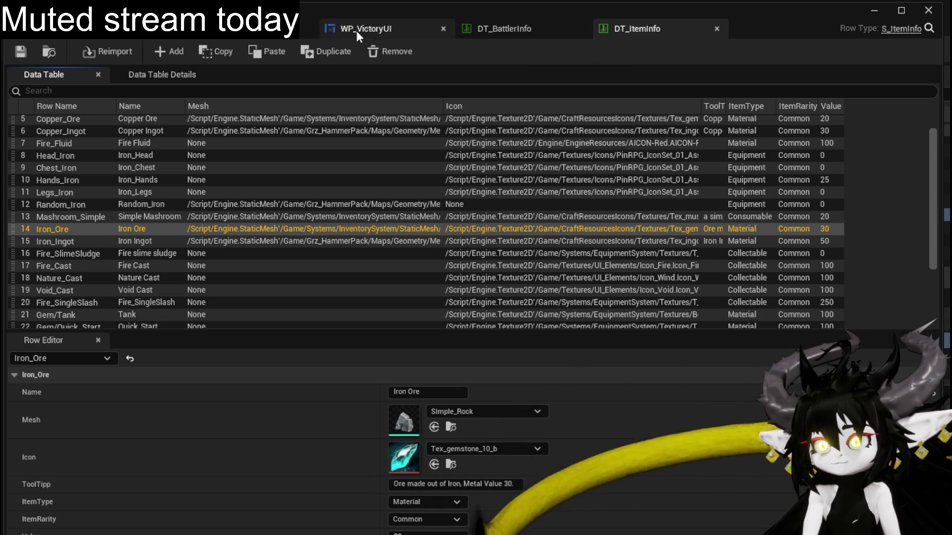
Reach the DT_EnemyLoot table and select the Slime_Earth Elite loot row.
{"action": "left_click", "coordinate": [498, 34]}
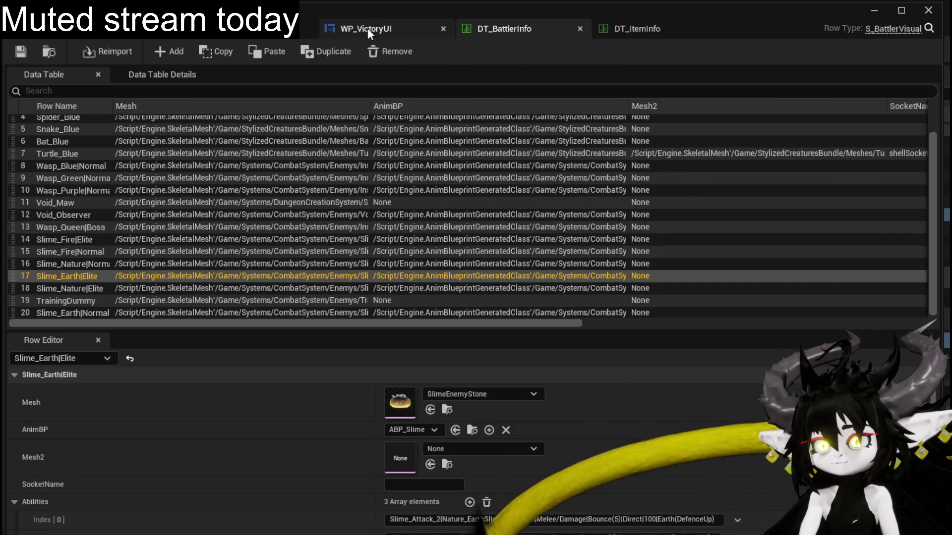
{"action": "left_click", "coordinate": [382, 29]}
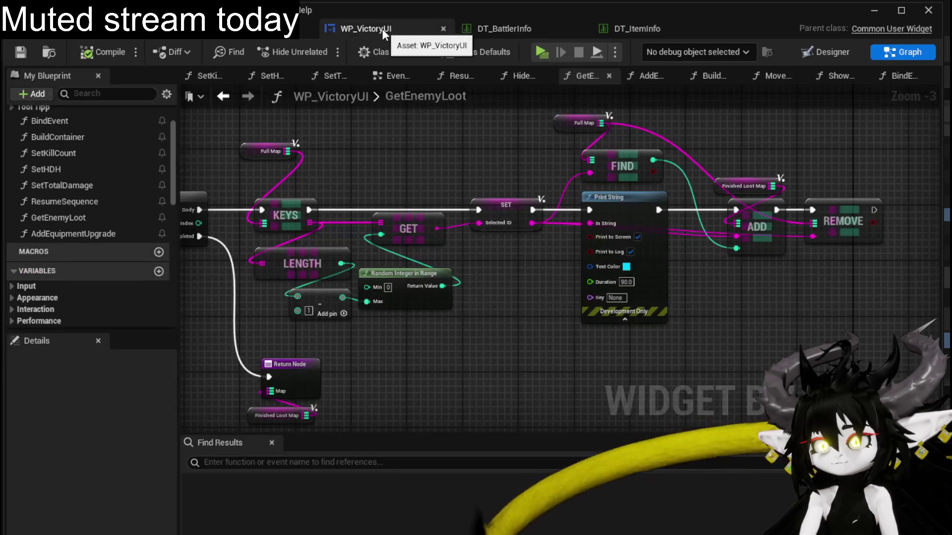
{"action": "left_click", "coordinate": [501, 29]}
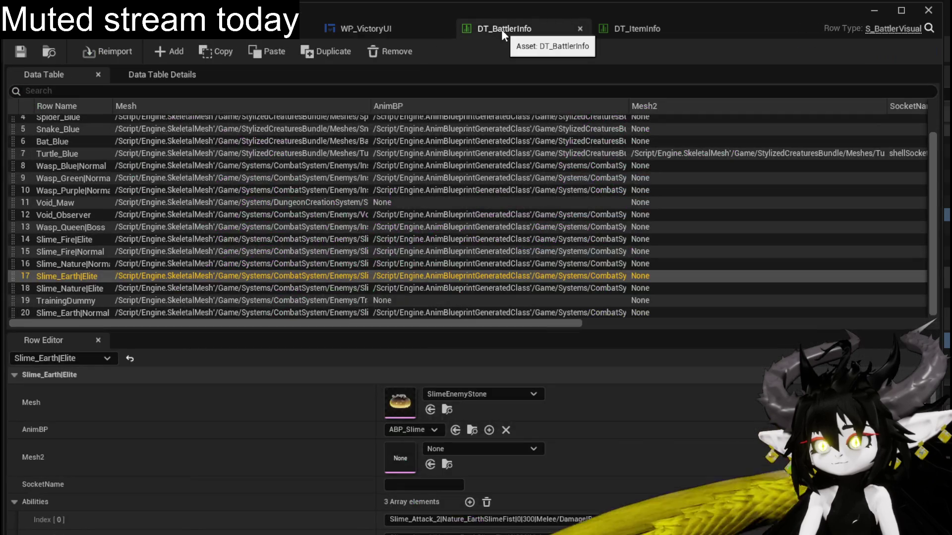
{"action": "left_click", "coordinate": [369, 29]}
{"action": "left_click", "coordinate": [261, 28]}
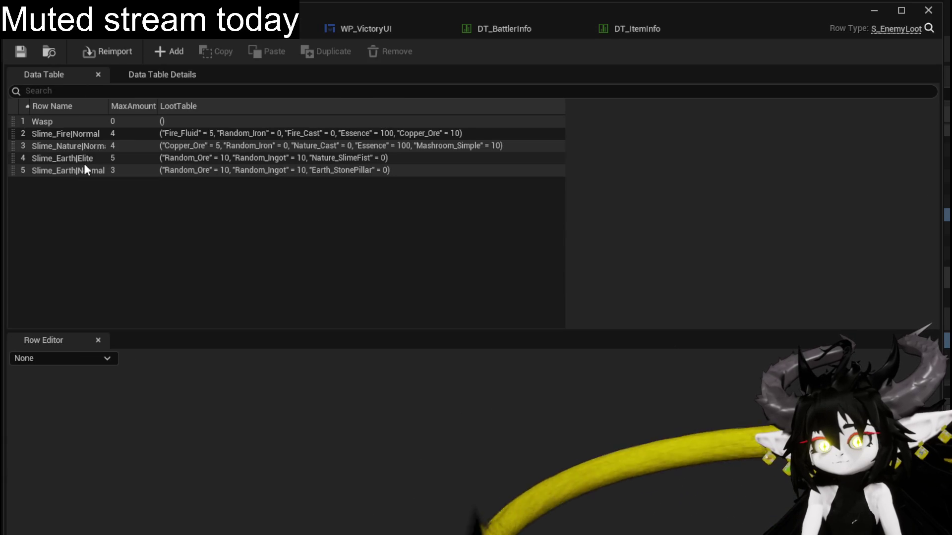
{"action": "left_click", "coordinate": [82, 171]}
{"action": "left_click", "coordinate": [81, 160]}
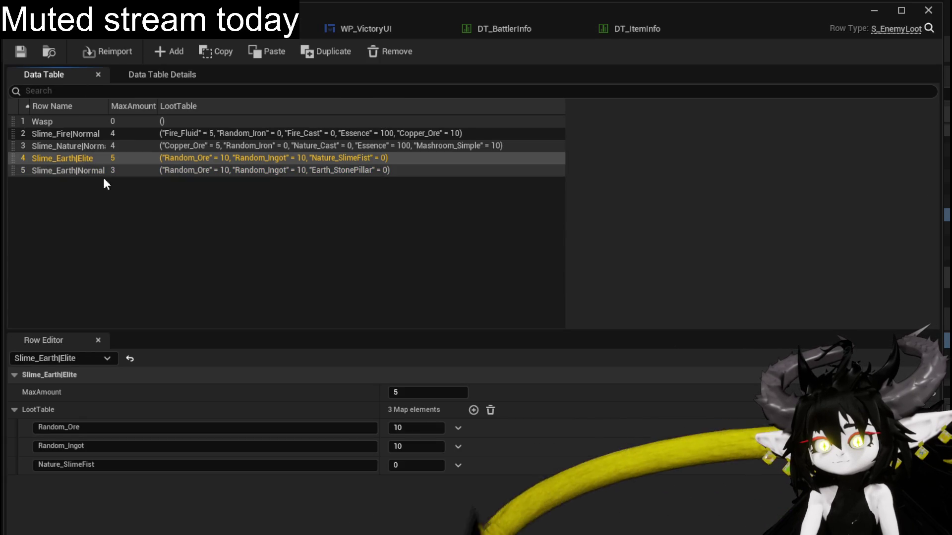
Rename the Slime_Earth|Elite loot keys from Random_Ore/Random_Ingot to Copper_Ore/Copper_Ingot.
{"action": "left_click", "coordinate": [65, 427]}
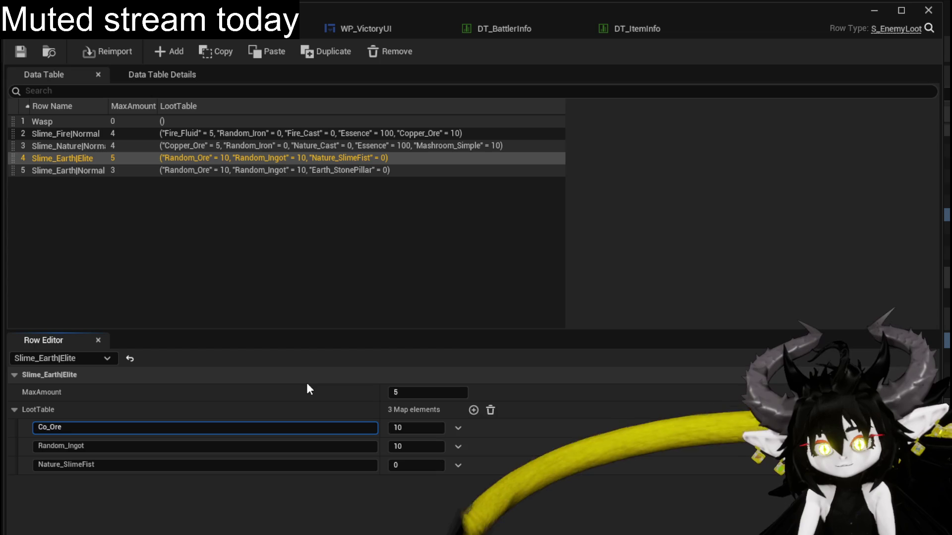
{"action": "type", "text": "Copper"}
{"action": "left_click", "coordinate": [65, 446]}
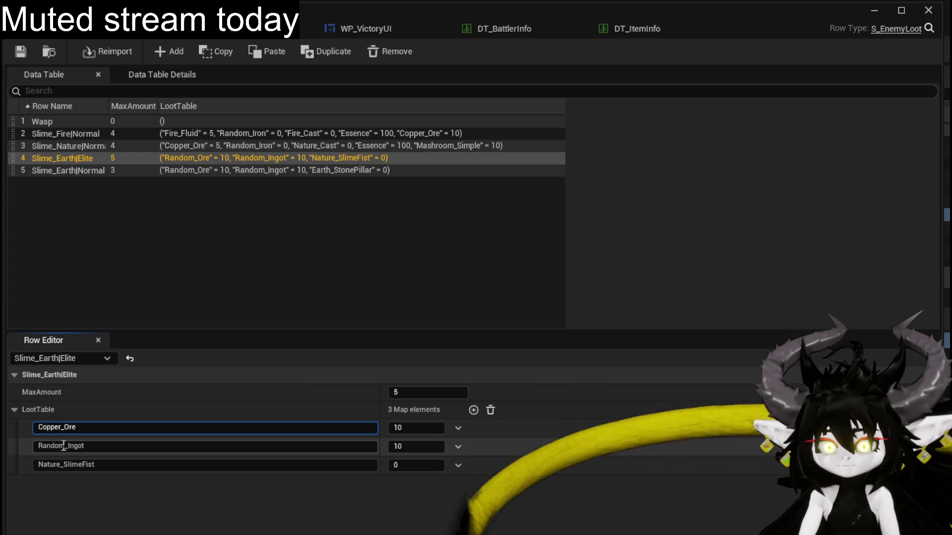
{"action": "type", "text": "C"}
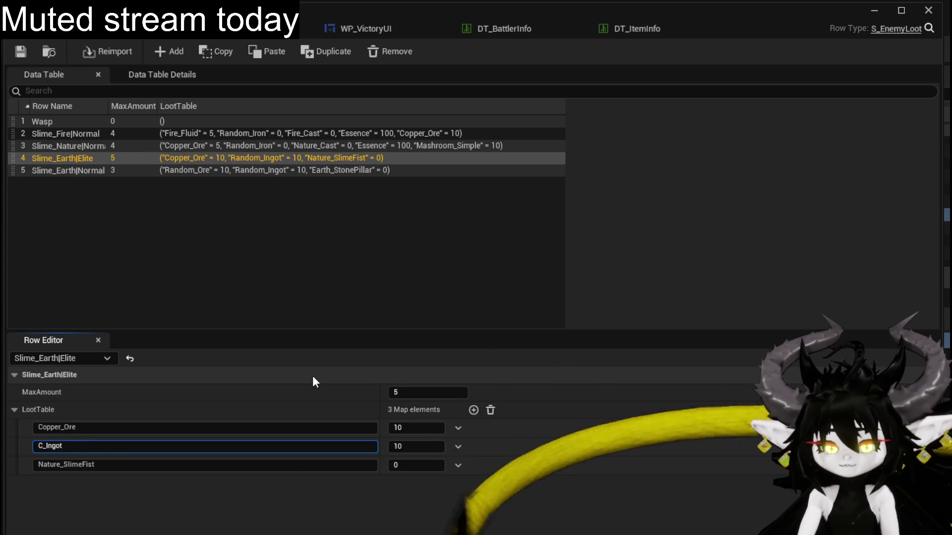
{"action": "type", "text": "opper"}
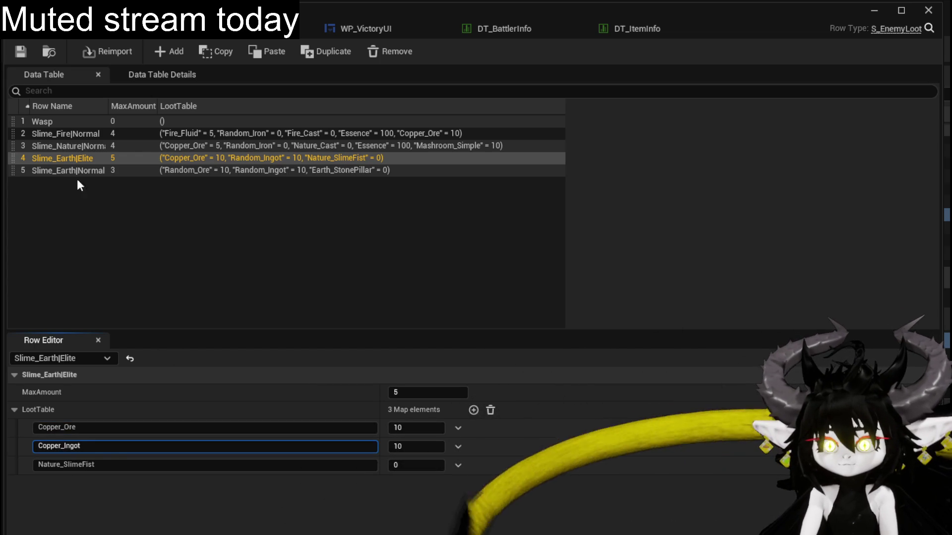
{"action": "key", "text": "Return"}
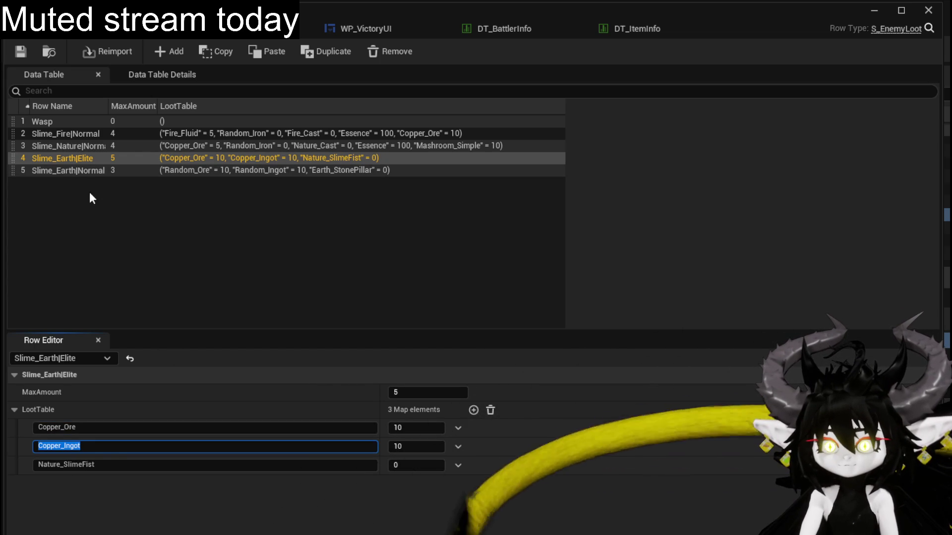
Rename the Slime_Earth|Normal loot keys to Copper_Ore/Copper_Ingot and save the table.
{"action": "left_click", "coordinate": [83, 171]}
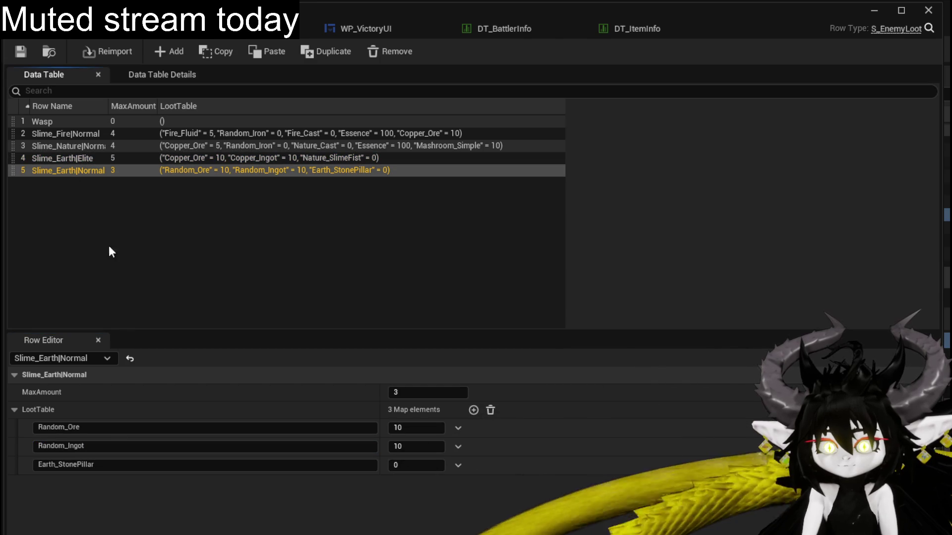
{"action": "double_click", "coordinate": [63, 427]}
{"action": "type", "text": "op"}
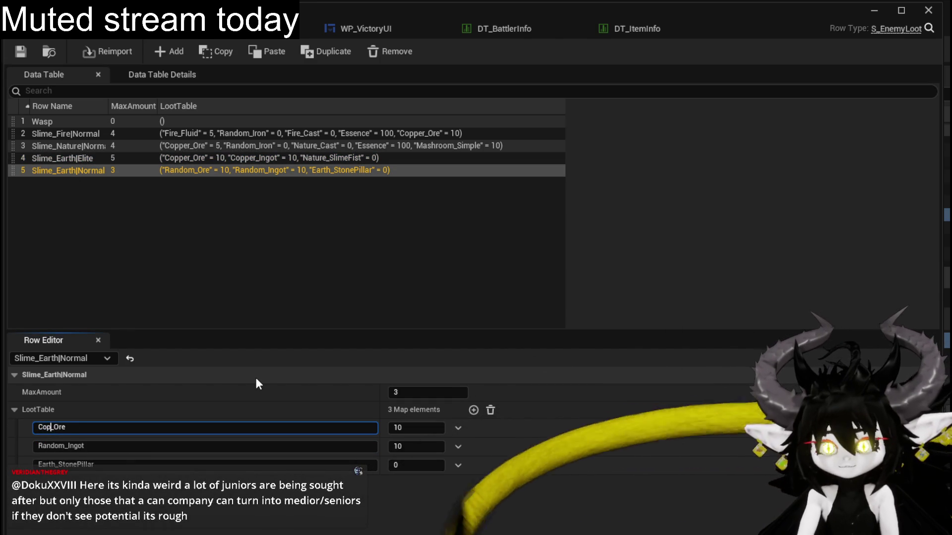
{"action": "type", "text": "per"}
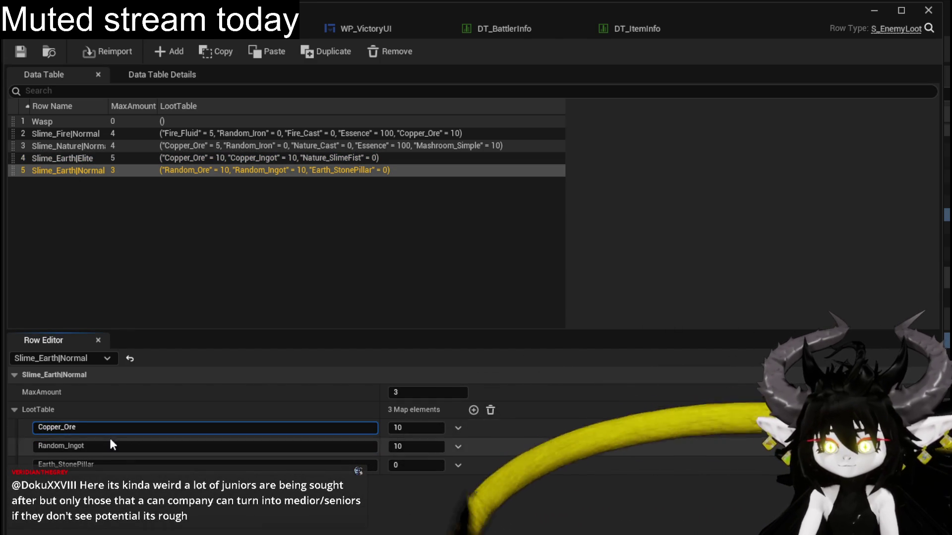
{"action": "double_click", "coordinate": [64, 445]}
{"action": "type", "text": "Copper"}
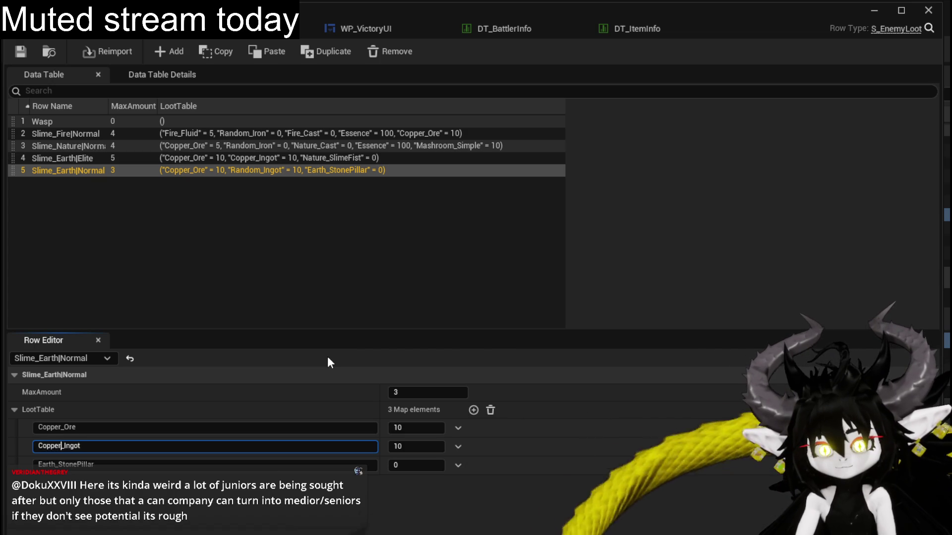
{"action": "key", "text": "Return"}
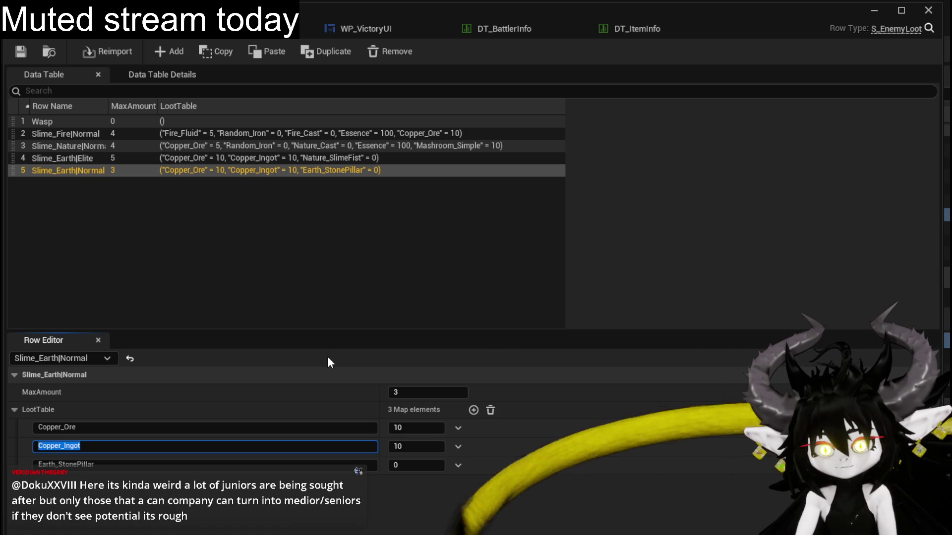
{"action": "left_click", "coordinate": [25, 53]}
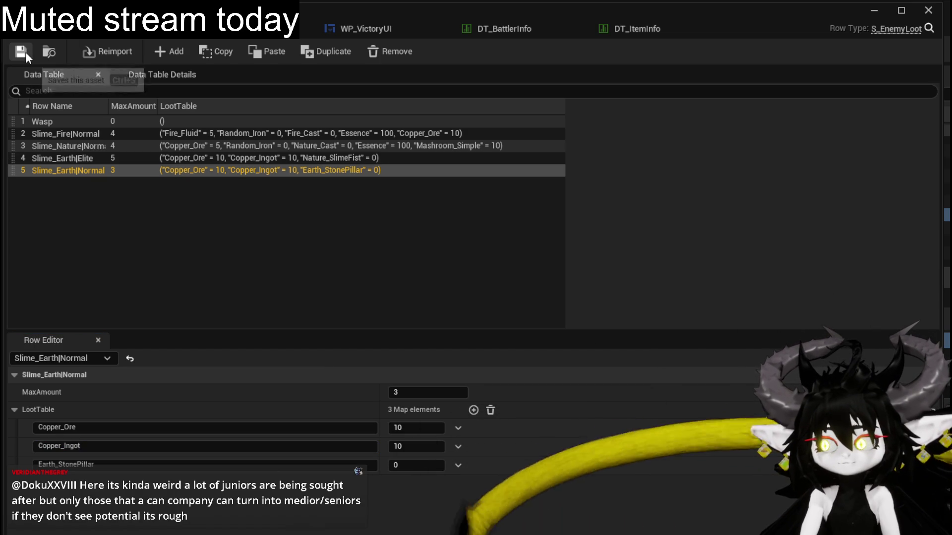
Start PIE, run to the earth slimes and accept the combat prompt to fight them.
{"action": "left_click", "coordinate": [869, 12]}
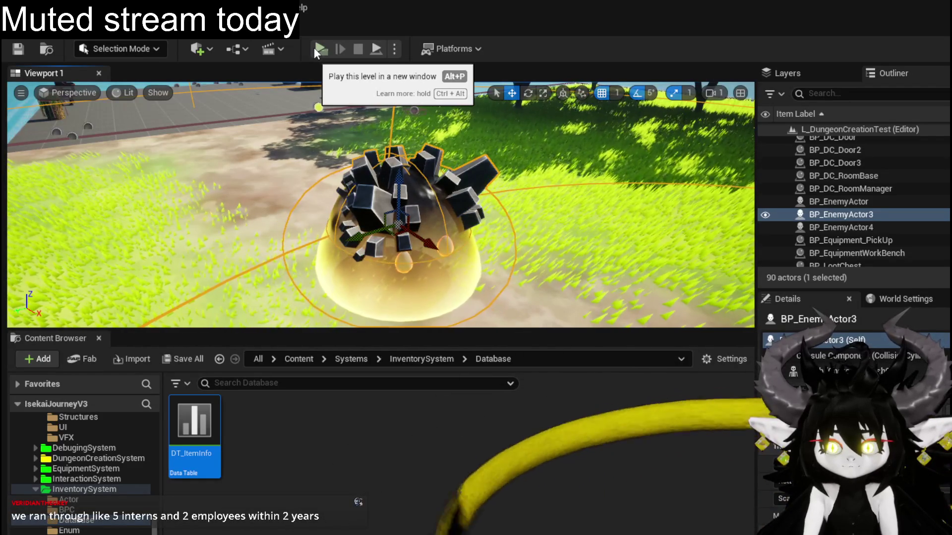
{"action": "left_click", "coordinate": [320, 49]}
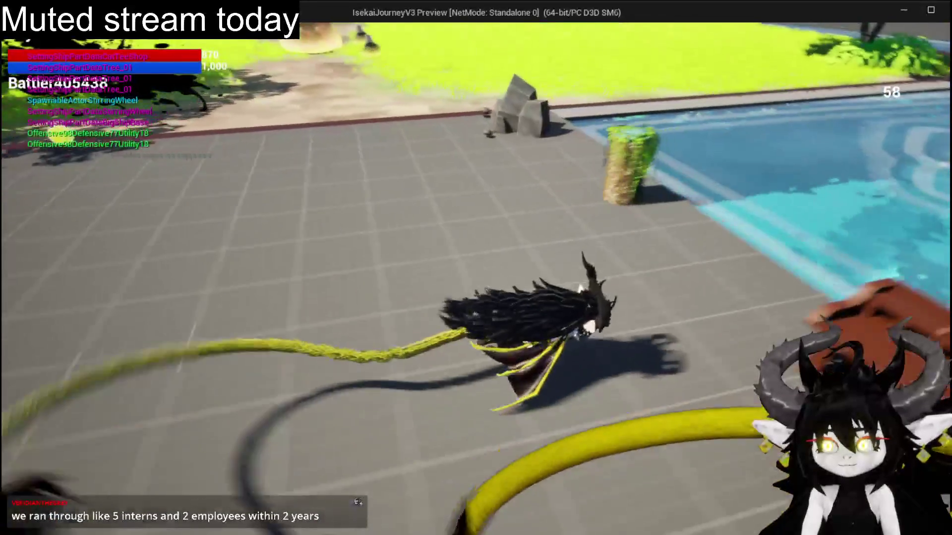
{"action": "key", "text": "space"}
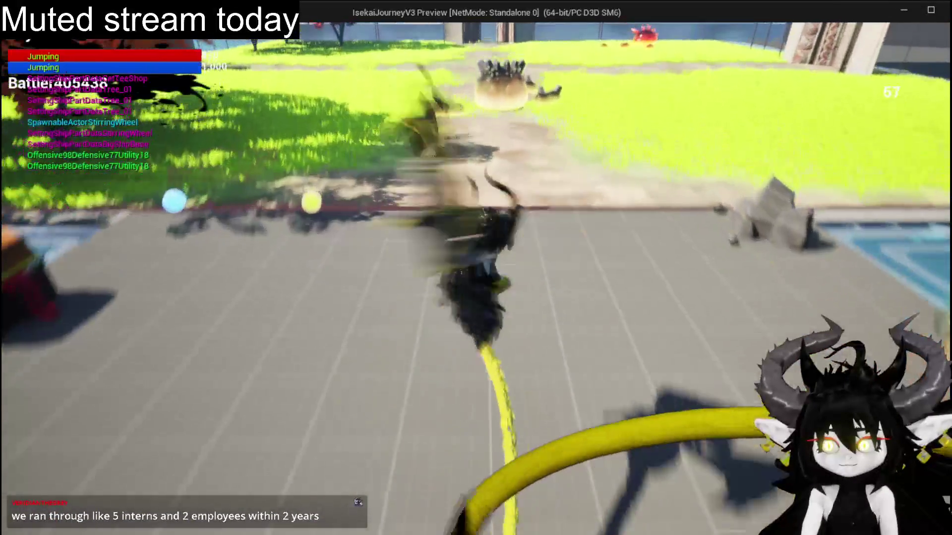
{"action": "key", "text": "w"}
{"action": "key", "text": "w"}
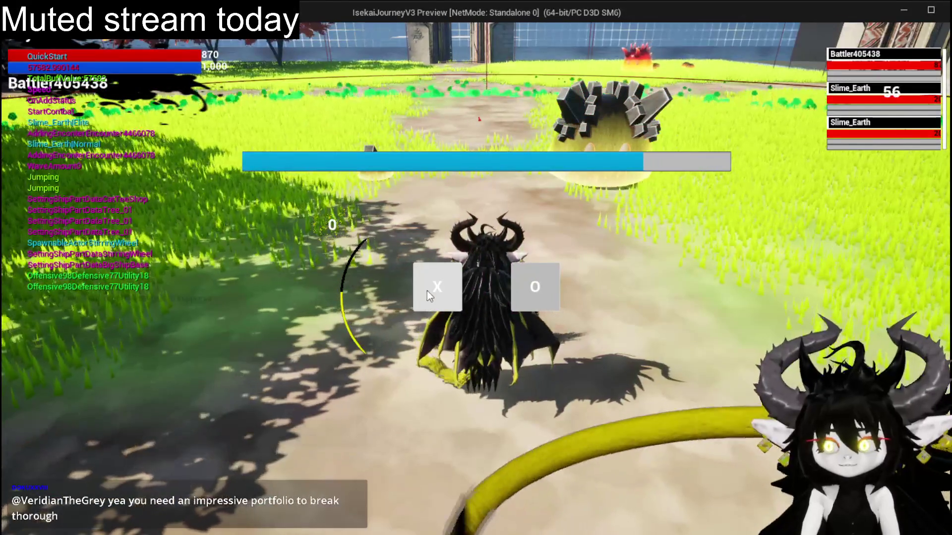
{"action": "left_click", "coordinate": [426, 290]}
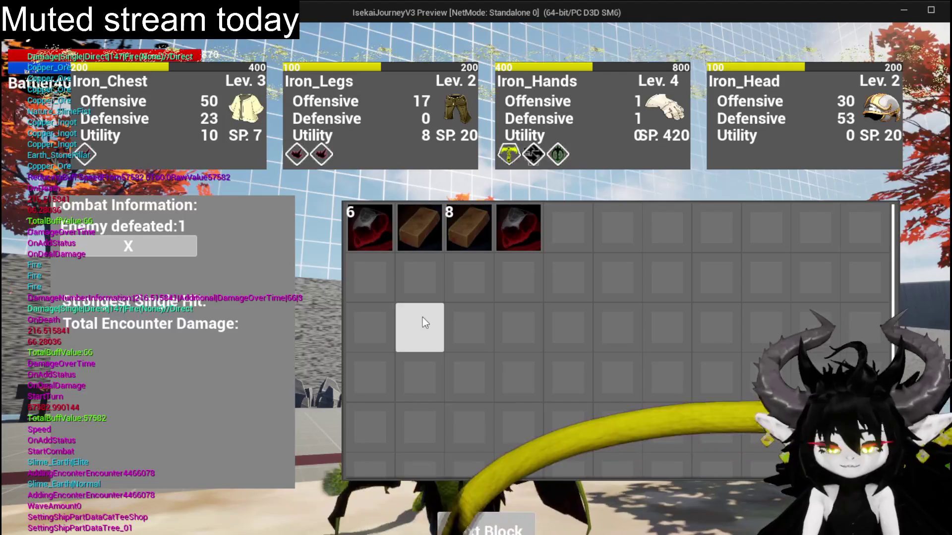
Stop PIE, save, and reopen DT_ItemInfo on the Fire_SingleSlash row (Collectable, value 250).
{"action": "key", "text": "Escape"}
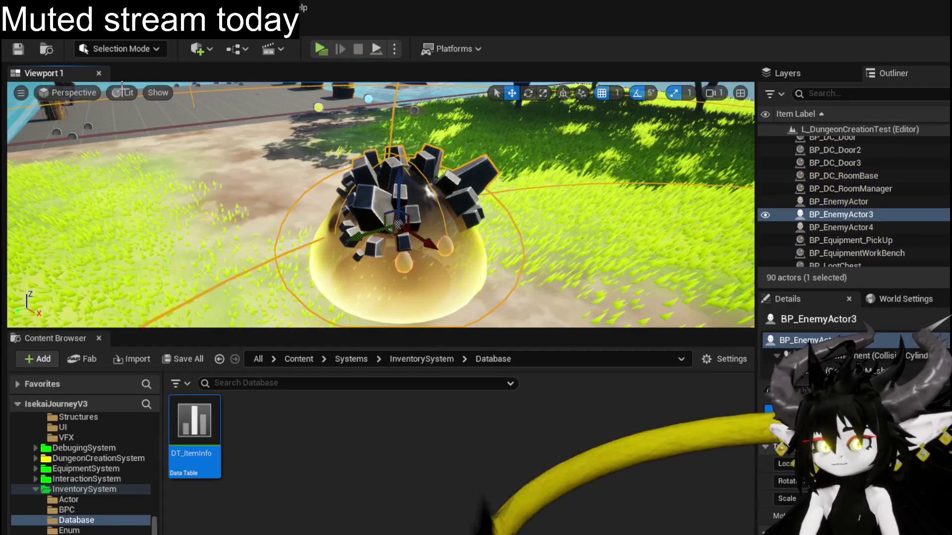
{"action": "key", "text": "ctrl+s"}
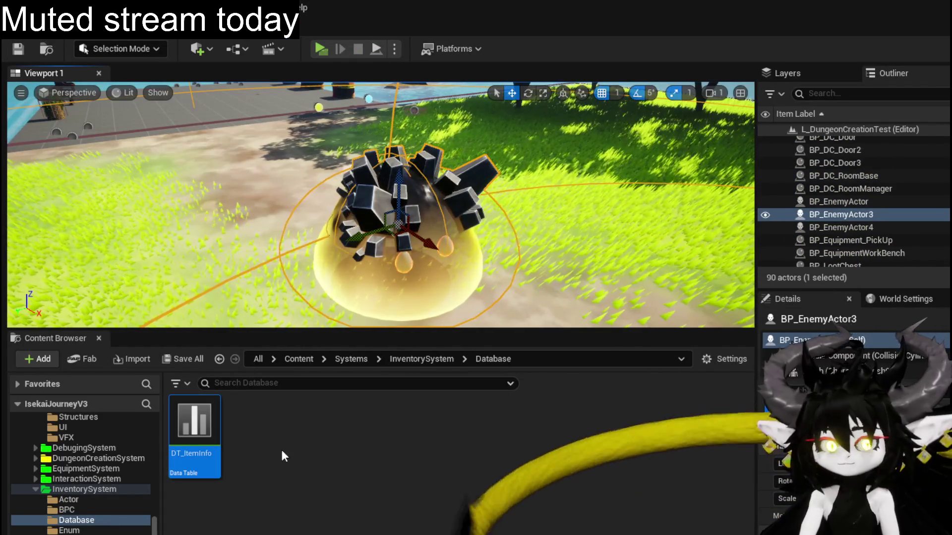
{"action": "mouse_move", "coordinate": [194, 435]}
{"action": "double_click", "coordinate": [200, 429]}
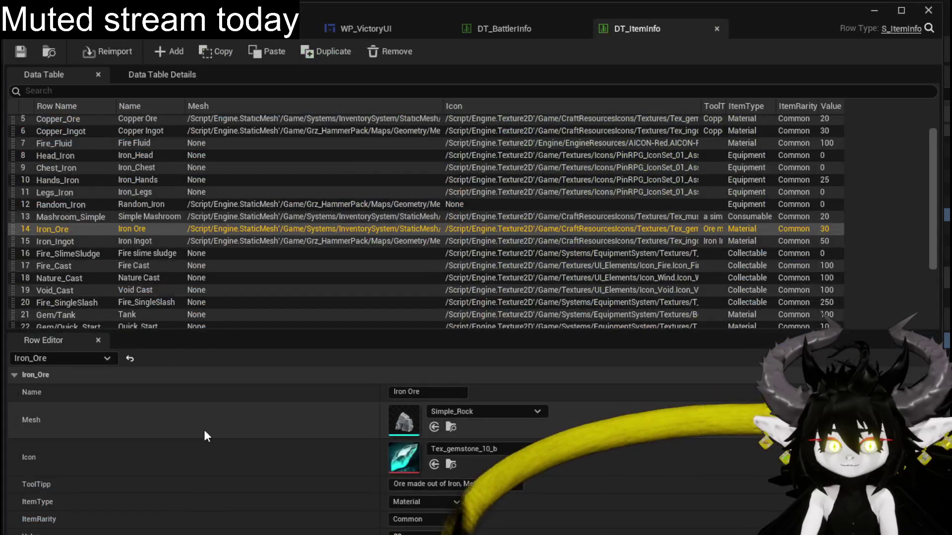
{"action": "scroll", "coordinate": [124, 280], "scroll_direction": "down", "scroll_amount": 3}
{"action": "scroll", "coordinate": [124, 281], "scroll_direction": "down", "scroll_amount": 1}
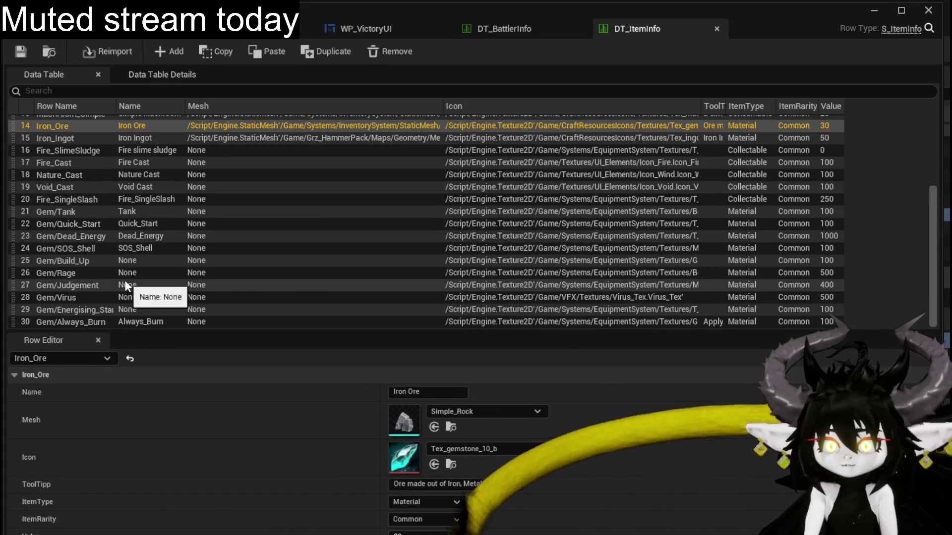
{"action": "left_click", "coordinate": [73, 201]}
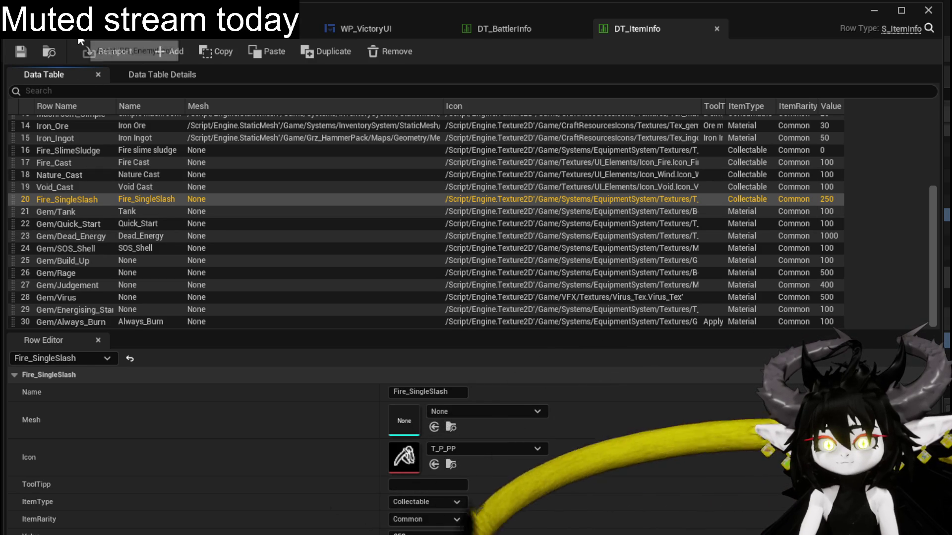
Glance at the enemy loot and ability VFX tables, returning to DT_ItemInfo.
{"action": "left_click", "coordinate": [175, 29]}
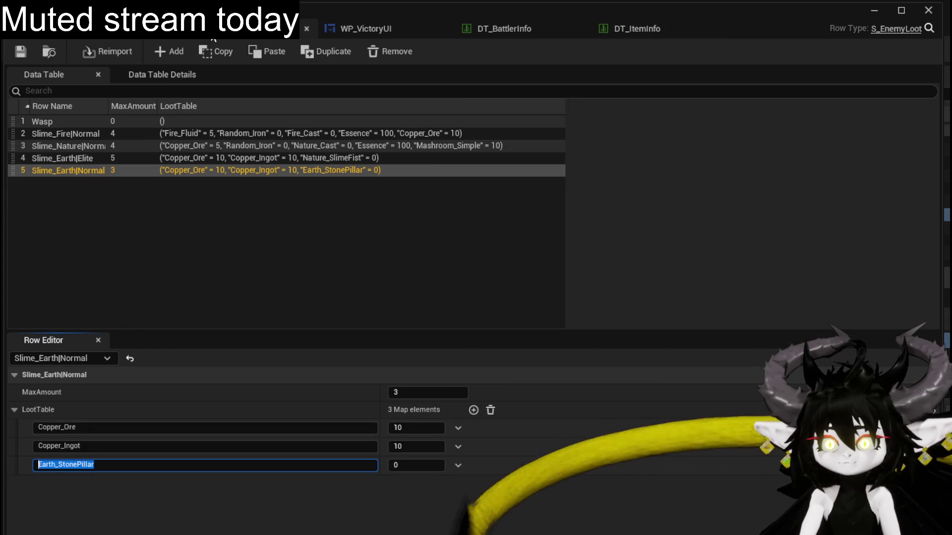
{"action": "left_click", "coordinate": [230, 38]}
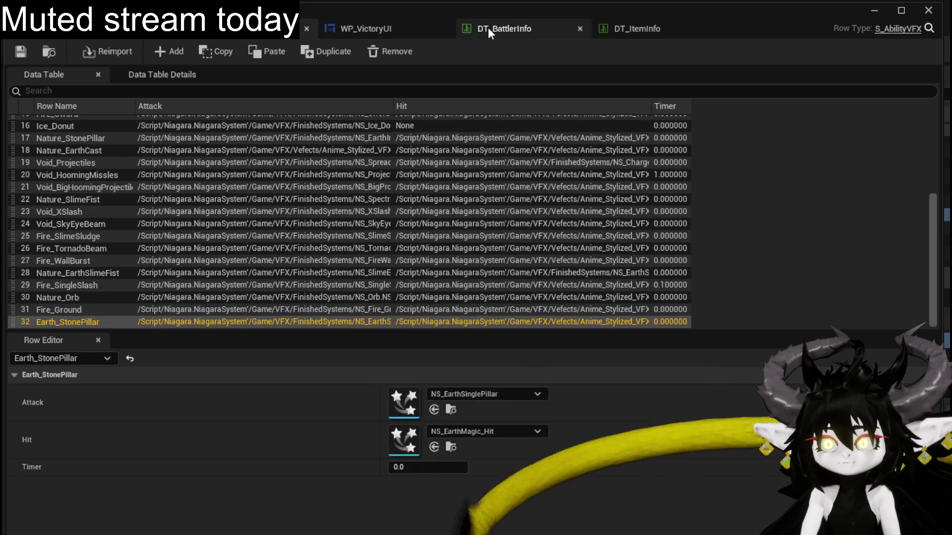
{"action": "left_click", "coordinate": [638, 29]}
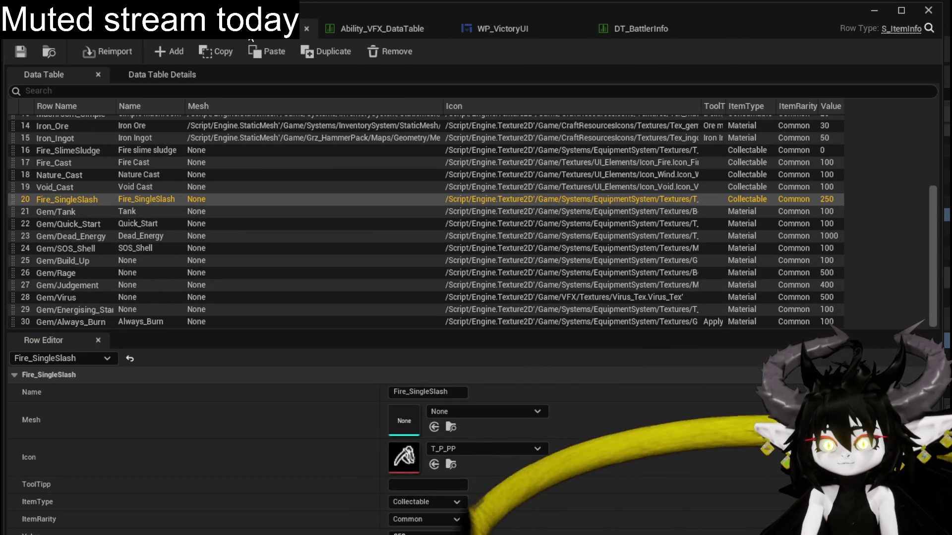
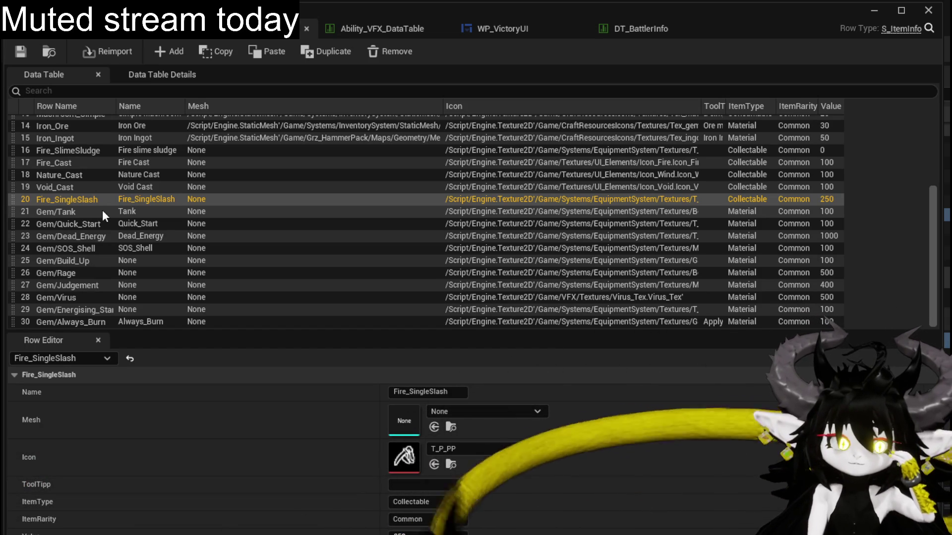
Add an Earth_StonePillar row to the item table with ItemType Collectable and start picking its icon.
{"action": "left_click", "coordinate": [182, 51]}
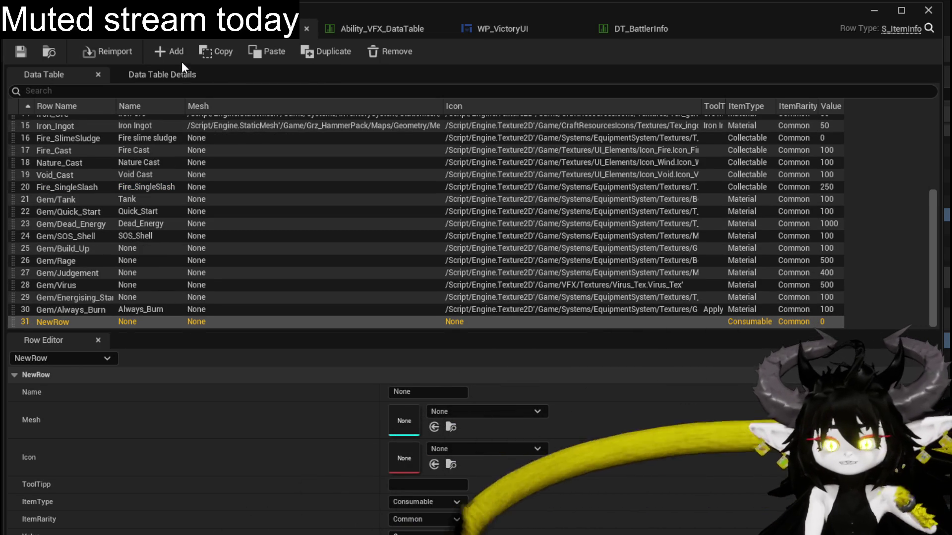
{"action": "double_click", "coordinate": [45, 321]}
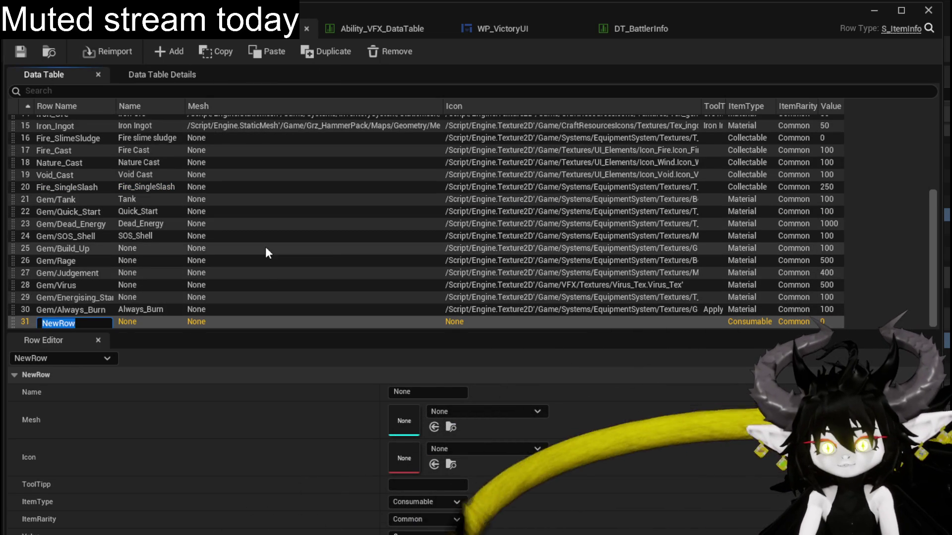
{"action": "type", "text": "Earth_StonePillar"}
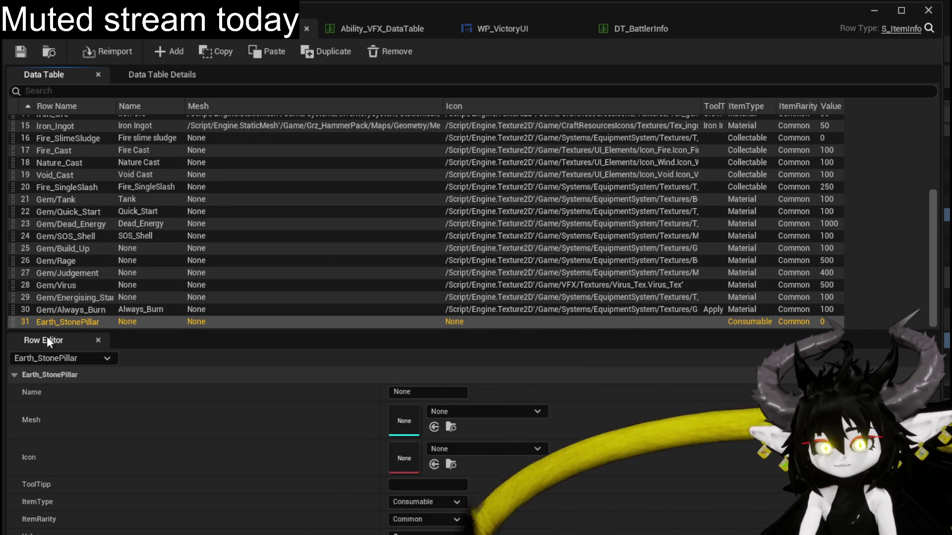
{"action": "left_click", "coordinate": [398, 502]}
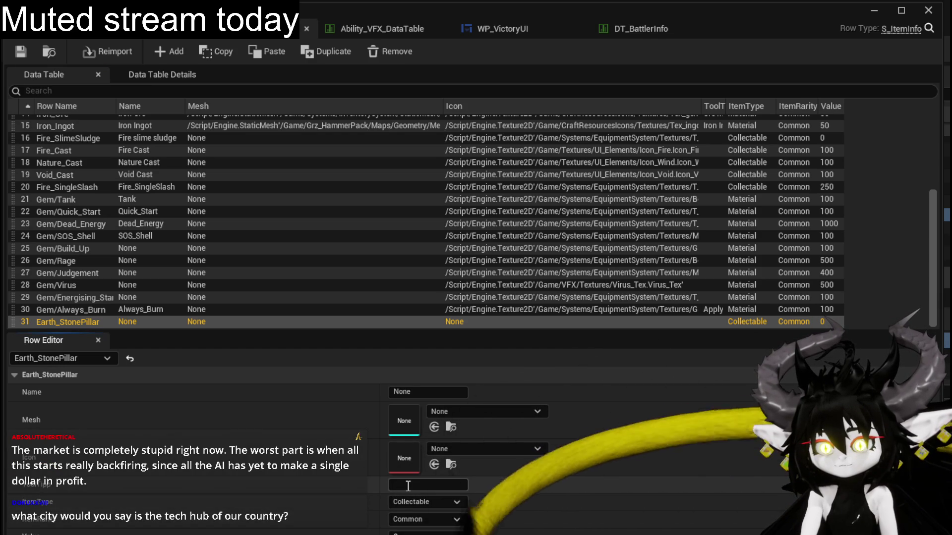
{"action": "left_click", "coordinate": [455, 451]}
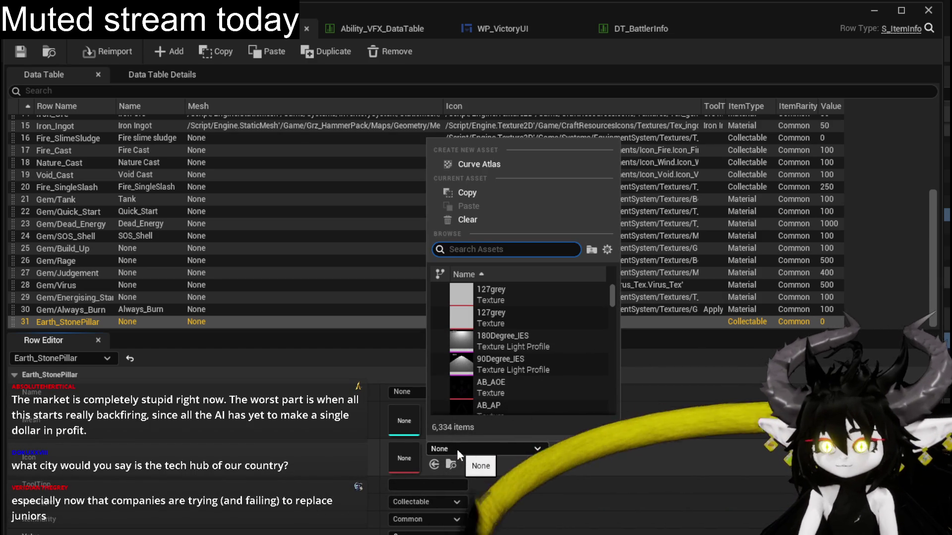
Dismiss the icon asset picker, leaving Earth_StonePillar's icon unassigned.
{"action": "left_click", "coordinate": [457, 449]}
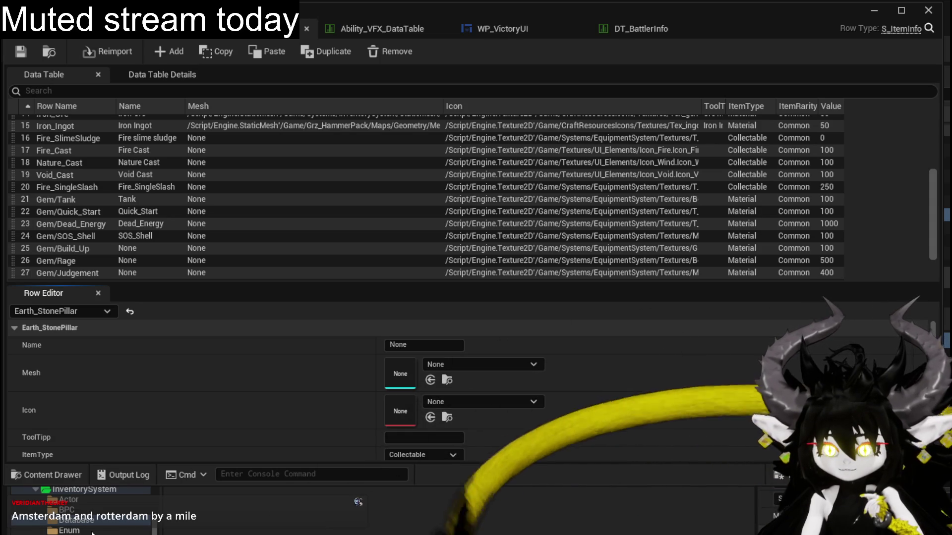
{"action": "scroll", "coordinate": [92, 533], "scroll_direction": "down", "scroll_amount": 3}
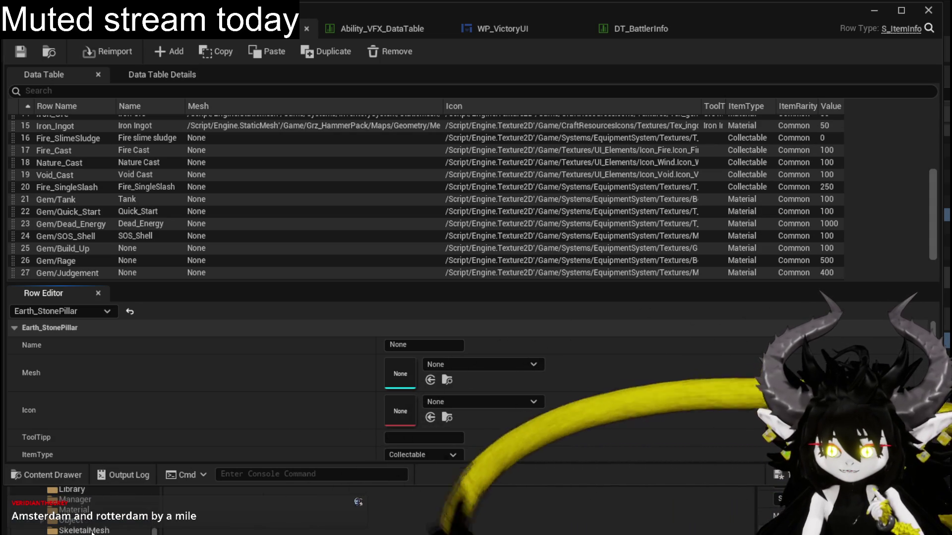
{"action": "scroll", "coordinate": [92, 532], "scroll_direction": "down", "scroll_amount": 3}
{"action": "scroll", "coordinate": [93, 532], "scroll_direction": "up", "scroll_amount": 5}
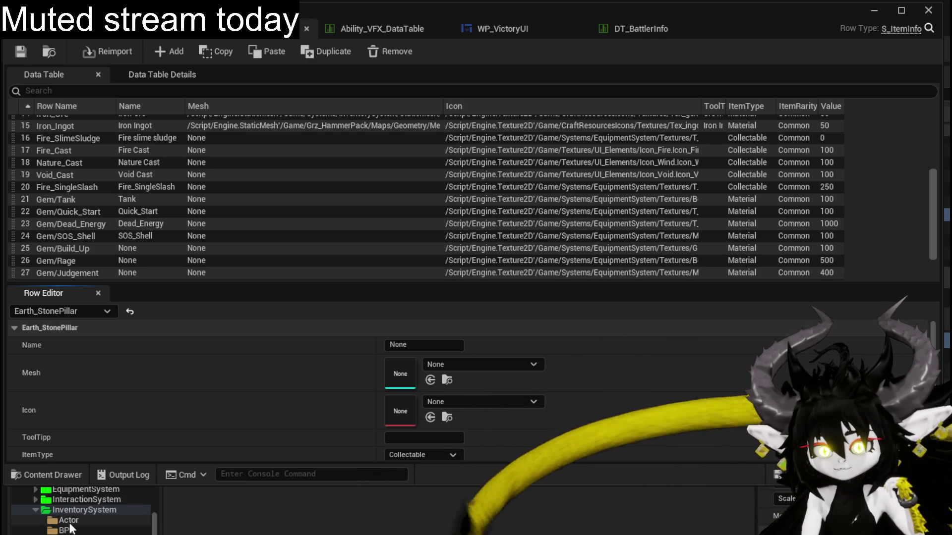
{"action": "scroll", "coordinate": [70, 528], "scroll_direction": "up", "scroll_amount": 2}
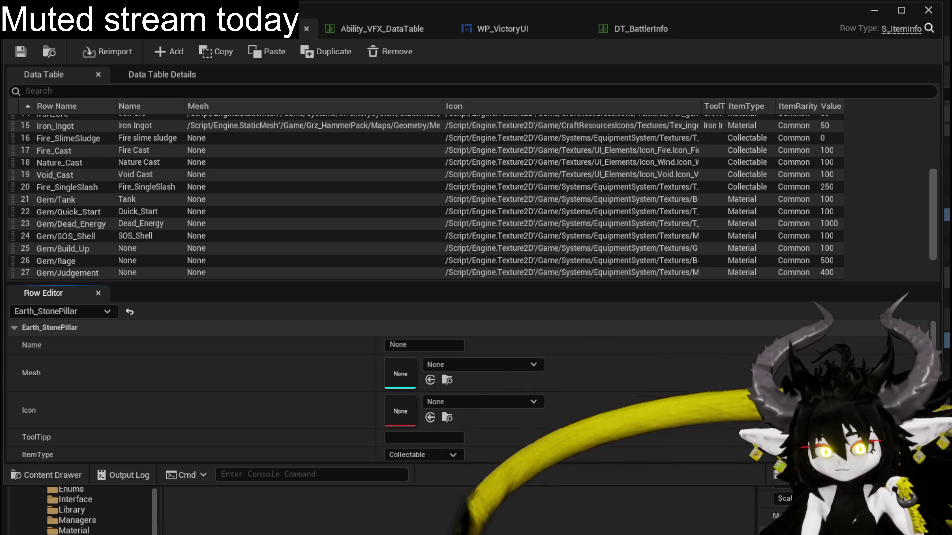
{"action": "scroll", "coordinate": [82, 513], "scroll_direction": "up", "scroll_amount": 2}
{"action": "scroll", "coordinate": [78, 509], "scroll_direction": "up", "scroll_amount": 3}
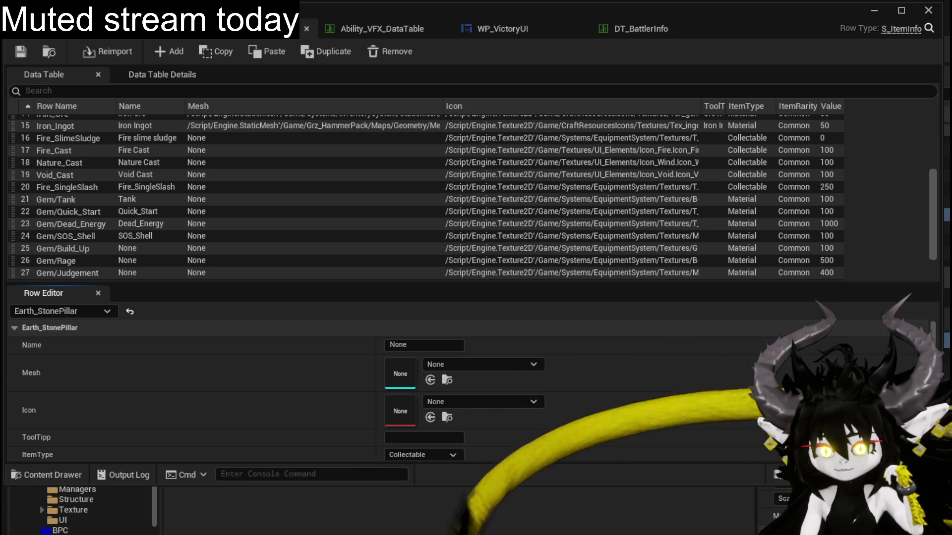
{"action": "scroll", "coordinate": [79, 509], "scroll_direction": "up", "scroll_amount": 2}
{"action": "left_click", "coordinate": [68, 520]}
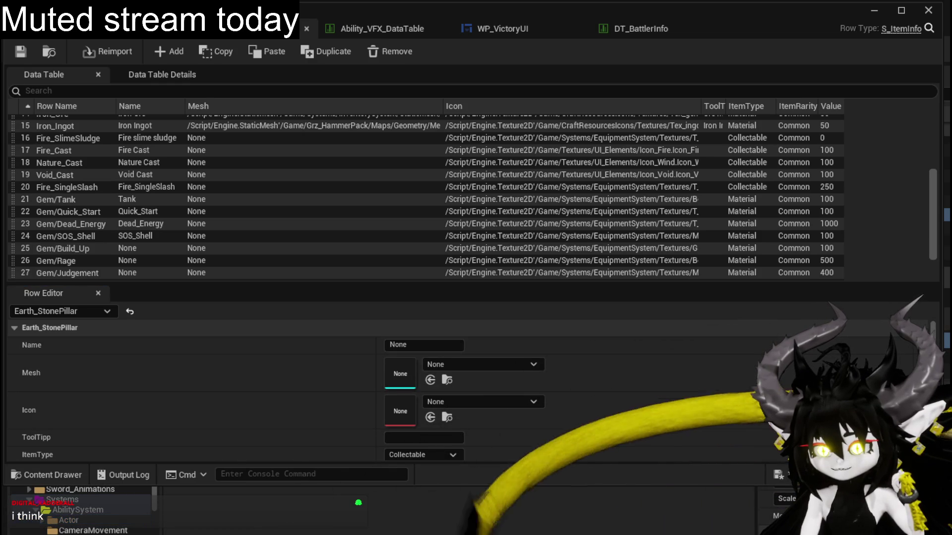
{"action": "left_click", "coordinate": [77, 523]}
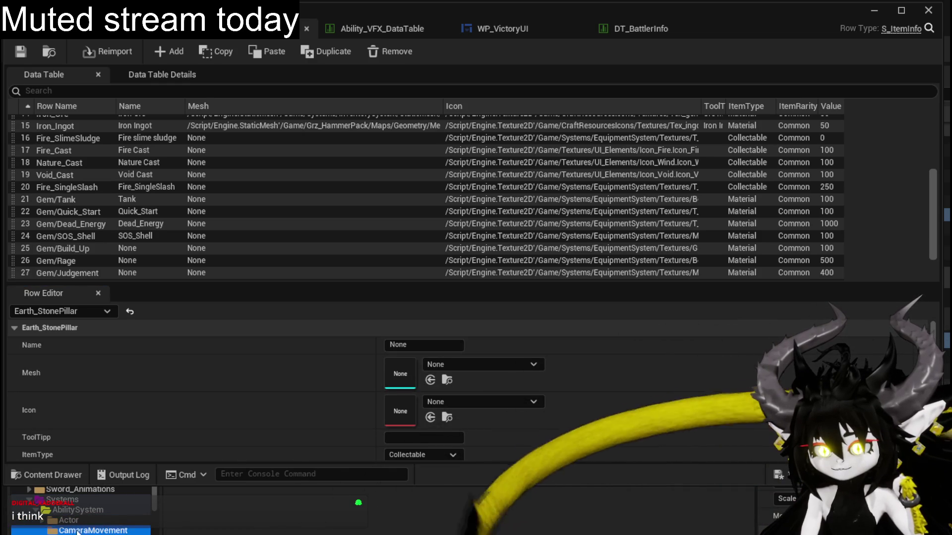
{"action": "scroll", "coordinate": [78, 525], "scroll_direction": "down", "scroll_amount": 2}
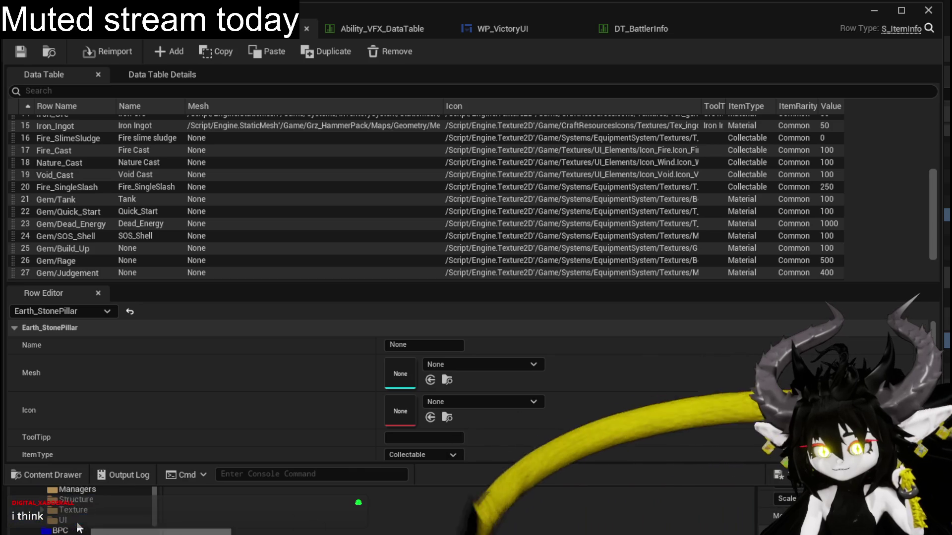
{"action": "scroll", "coordinate": [78, 525], "scroll_direction": "down", "scroll_amount": 2}
{"action": "scroll", "coordinate": [77, 525], "scroll_direction": "down", "scroll_amount": 2}
{"action": "scroll", "coordinate": [77, 525], "scroll_direction": "down", "scroll_amount": 2}
{"action": "scroll", "coordinate": [77, 525], "scroll_direction": "down", "scroll_amount": 2}
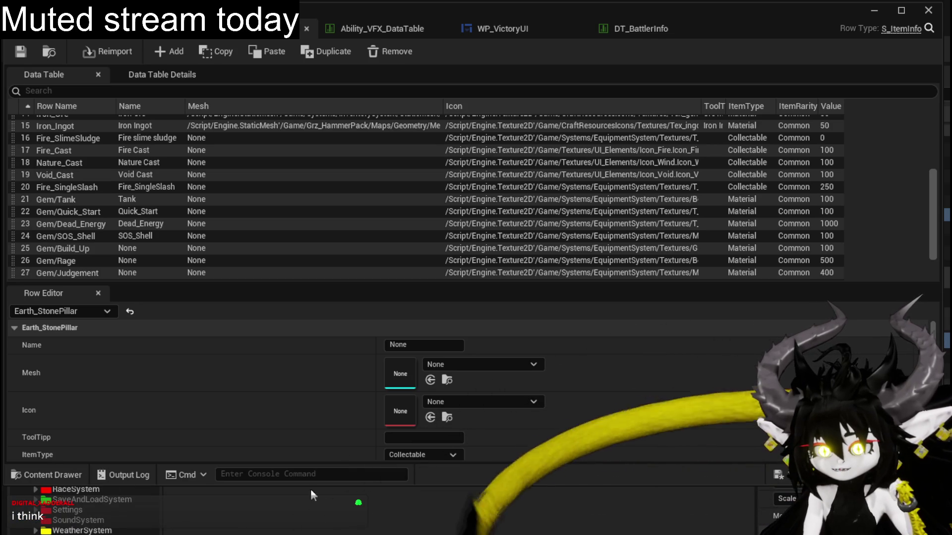
{"action": "left_click_drag", "start_coordinate": [306, 487], "coordinate": [312, 350]}
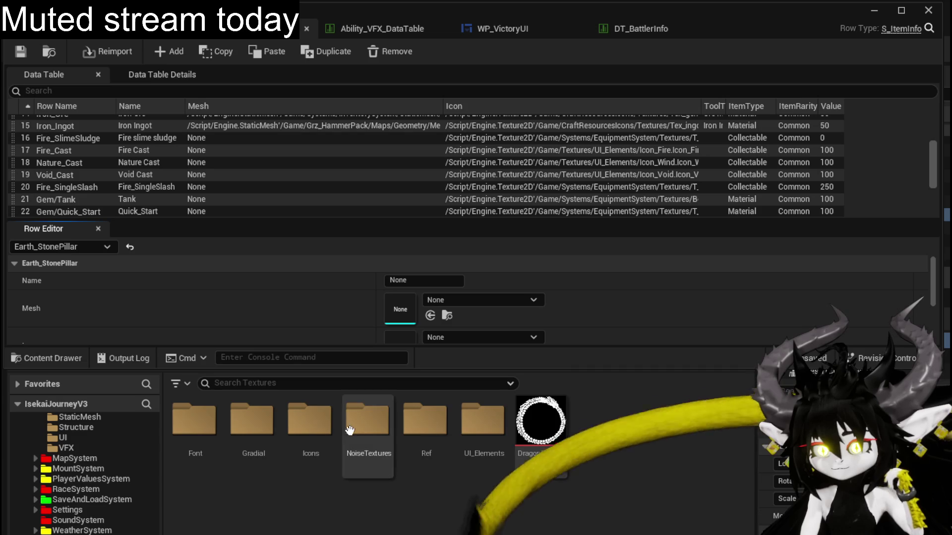
Browse from Icons/Items over to the EquipmentSystem Textures folder with the ability icons.
{"action": "double_click", "coordinate": [310, 423]}
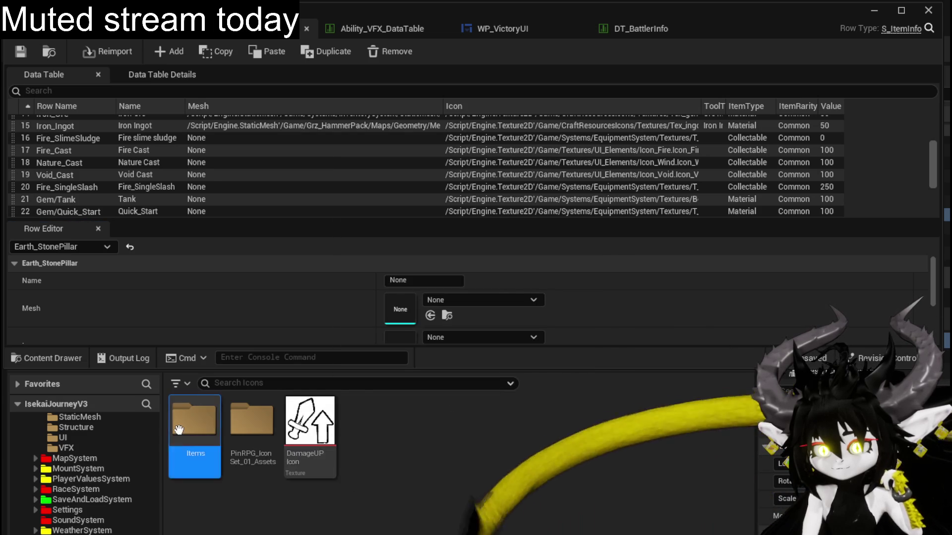
{"action": "double_click", "coordinate": [193, 420]}
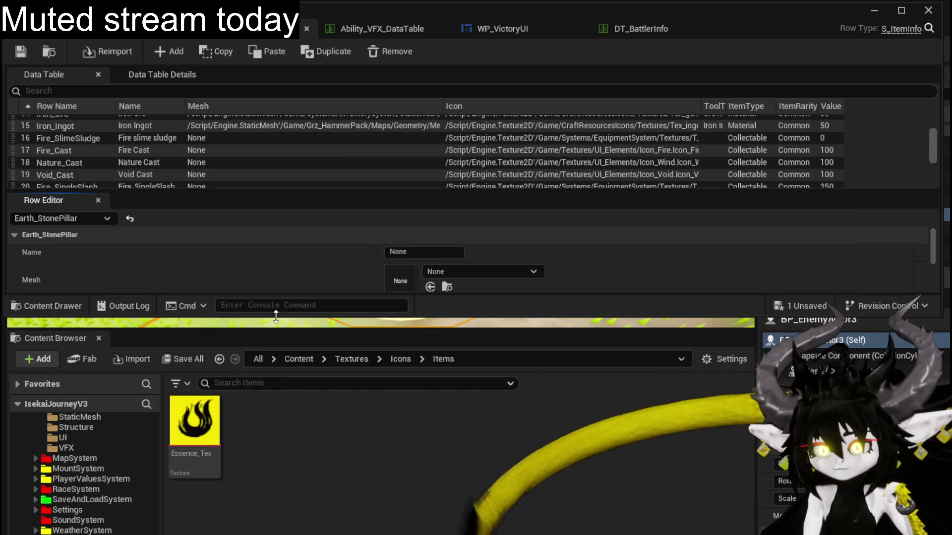
{"action": "left_click", "coordinate": [396, 359]}
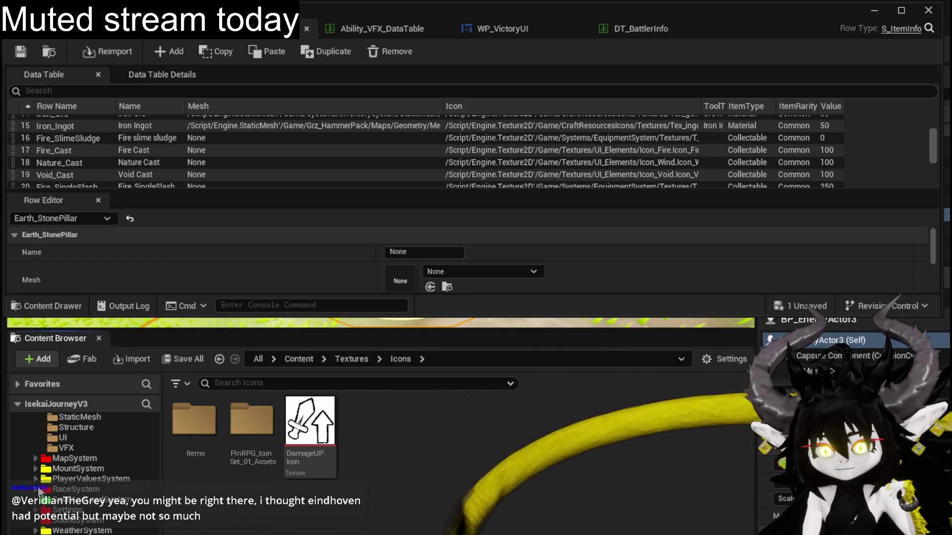
{"action": "scroll", "coordinate": [40, 492], "scroll_direction": "up", "scroll_amount": 1}
{"action": "scroll", "coordinate": [45, 510], "scroll_direction": "up", "scroll_amount": 3}
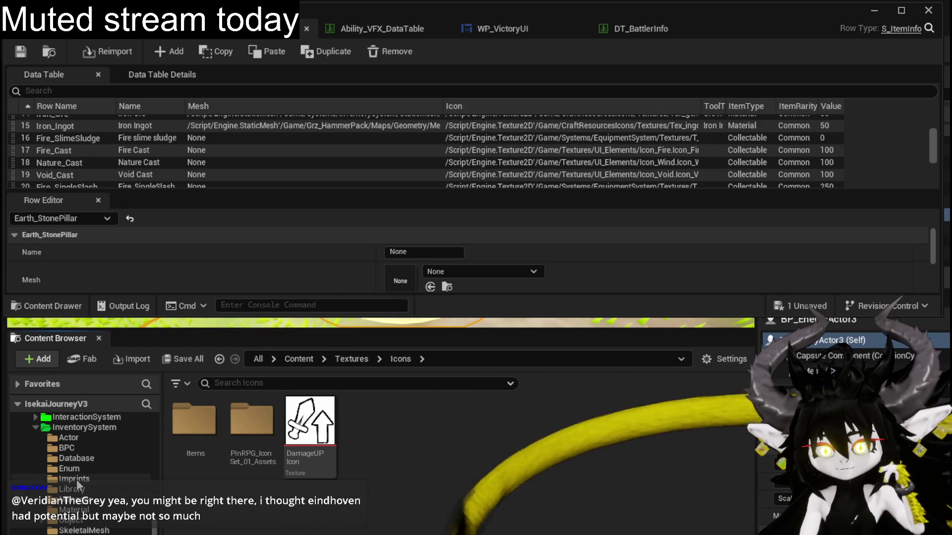
{"action": "left_click", "coordinate": [87, 491]}
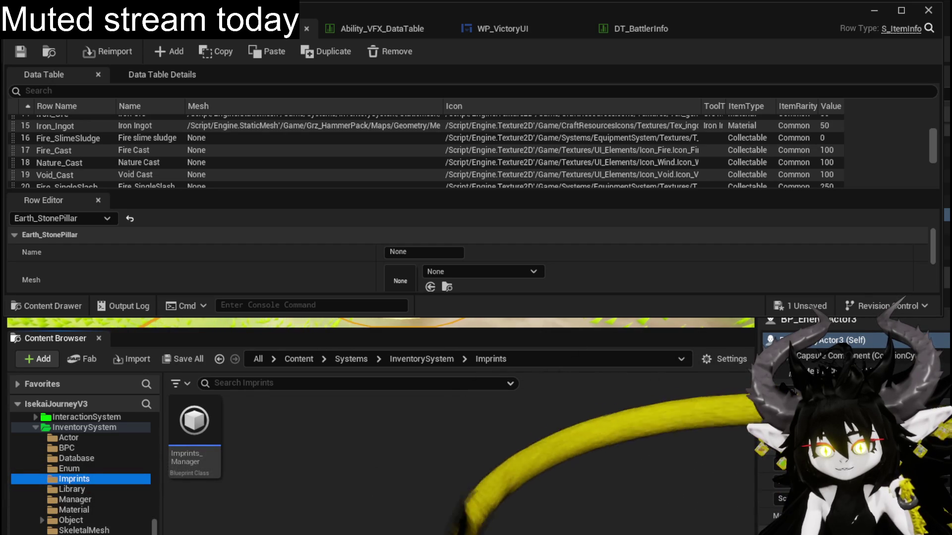
{"action": "scroll", "coordinate": [54, 483], "scroll_direction": "up", "scroll_amount": 1}
{"action": "scroll", "coordinate": [54, 483], "scroll_direction": "up", "scroll_amount": 1}
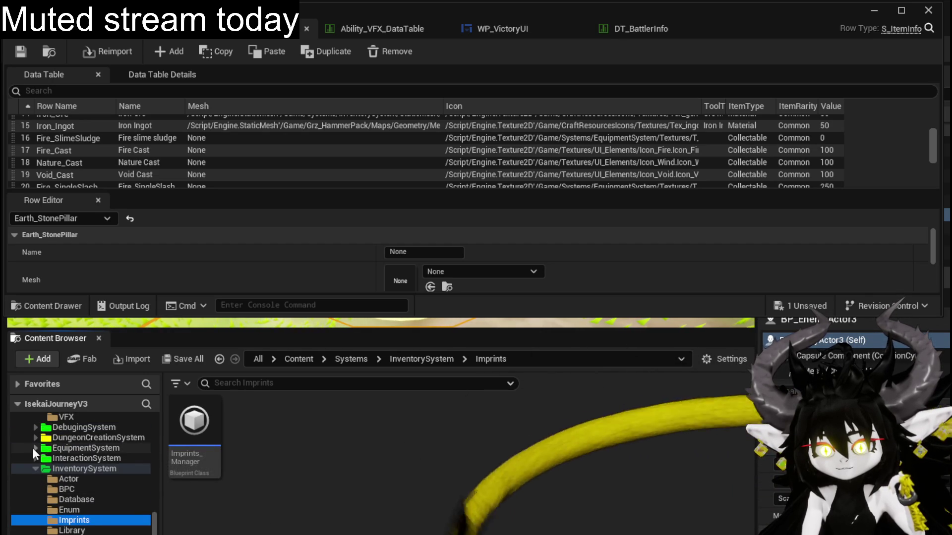
{"action": "left_click", "coordinate": [35, 448]}
{"action": "left_click", "coordinate": [74, 531]}
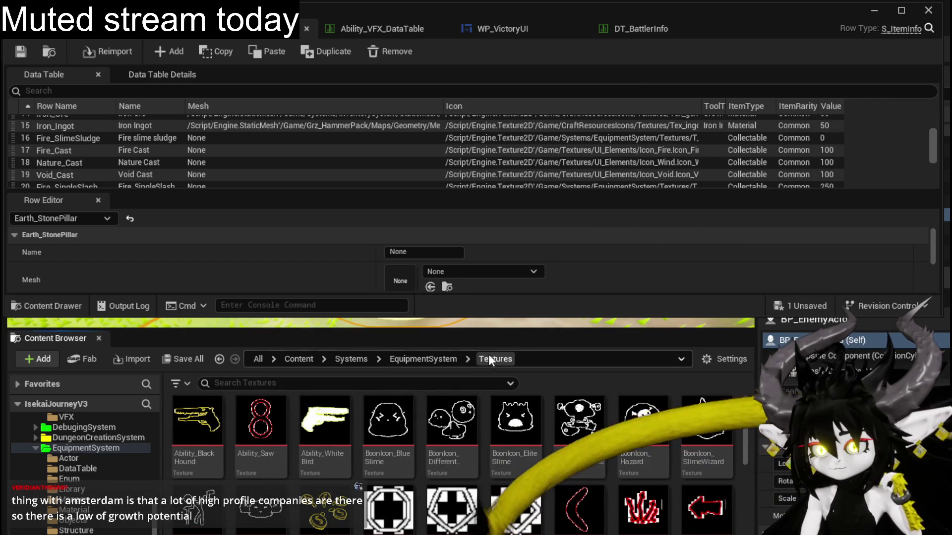
Assign the GS_Chains texture as the Earth_StonePillar item's icon.
{"action": "left_click_drag", "start_coordinate": [488, 333], "coordinate": [487, 351]}
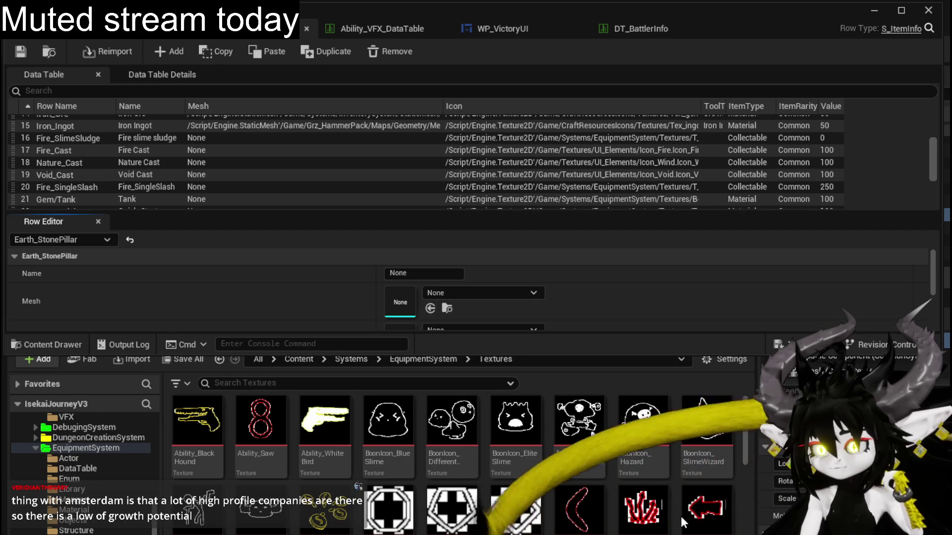
{"action": "scroll", "coordinate": [681, 516], "scroll_direction": "down", "scroll_amount": 2}
{"action": "scroll", "coordinate": [681, 516], "scroll_direction": "down", "scroll_amount": 2}
{"action": "scroll", "coordinate": [681, 515], "scroll_direction": "down", "scroll_amount": 2}
{"action": "scroll", "coordinate": [680, 515], "scroll_direction": "down", "scroll_amount": 2}
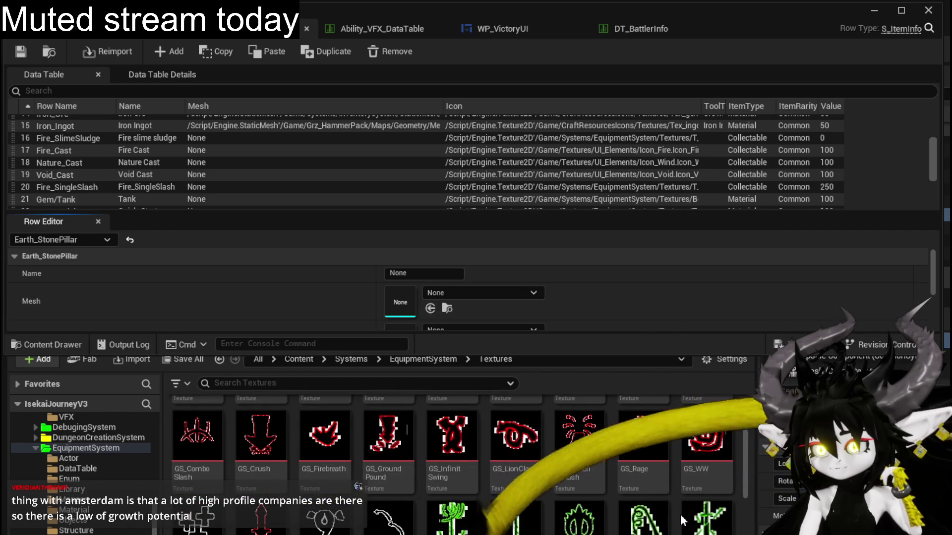
{"action": "scroll", "coordinate": [681, 515], "scroll_direction": "down", "scroll_amount": 2}
{"action": "scroll", "coordinate": [681, 514], "scroll_direction": "down", "scroll_amount": 1}
{"action": "scroll", "coordinate": [680, 513], "scroll_direction": "down", "scroll_amount": 1}
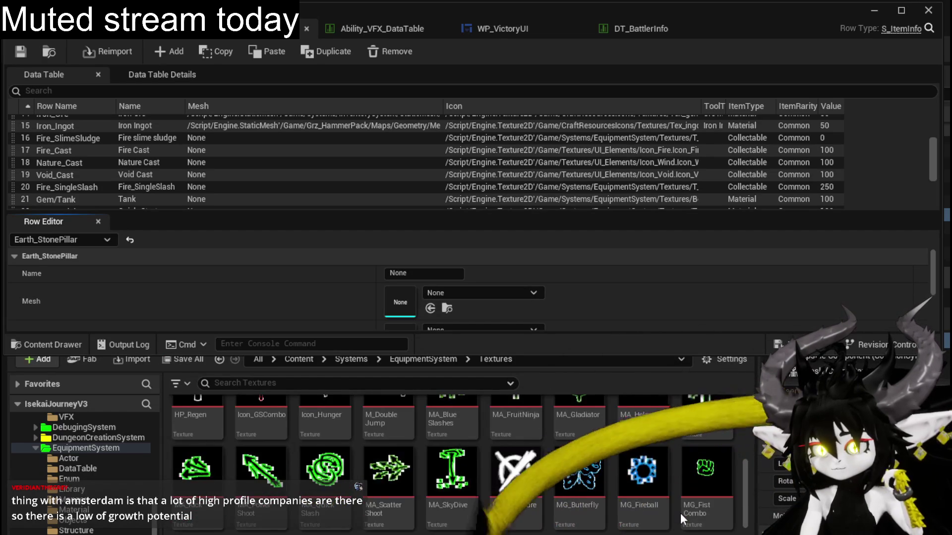
{"action": "scroll", "coordinate": [680, 514], "scroll_direction": "down", "scroll_amount": 1}
{"action": "scroll", "coordinate": [680, 513], "scroll_direction": "down", "scroll_amount": 1}
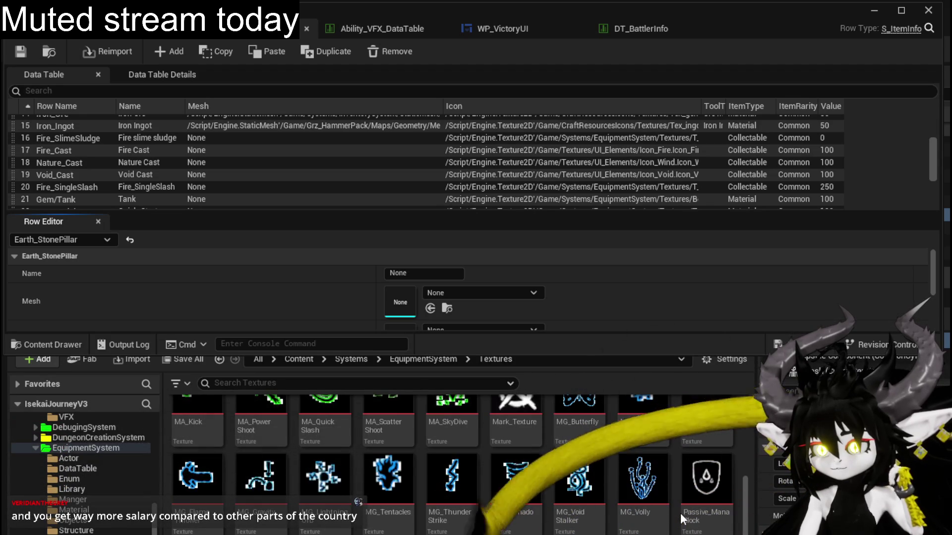
{"action": "scroll", "coordinate": [680, 513], "scroll_direction": "down", "scroll_amount": 1}
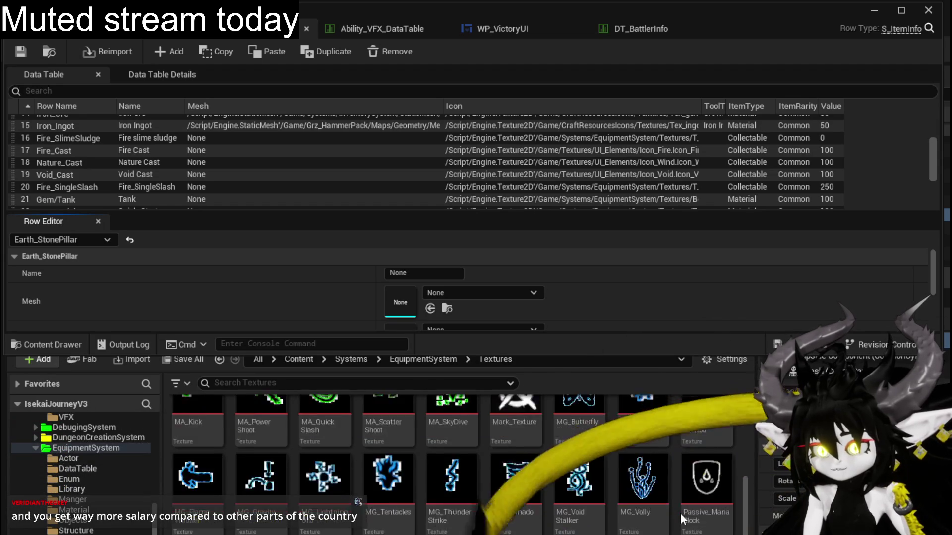
{"action": "scroll", "coordinate": [680, 513], "scroll_direction": "up", "scroll_amount": 3}
{"action": "scroll", "coordinate": [670, 513], "scroll_direction": "up", "scroll_amount": 3}
{"action": "scroll", "coordinate": [595, 510], "scroll_direction": "up", "scroll_amount": 3}
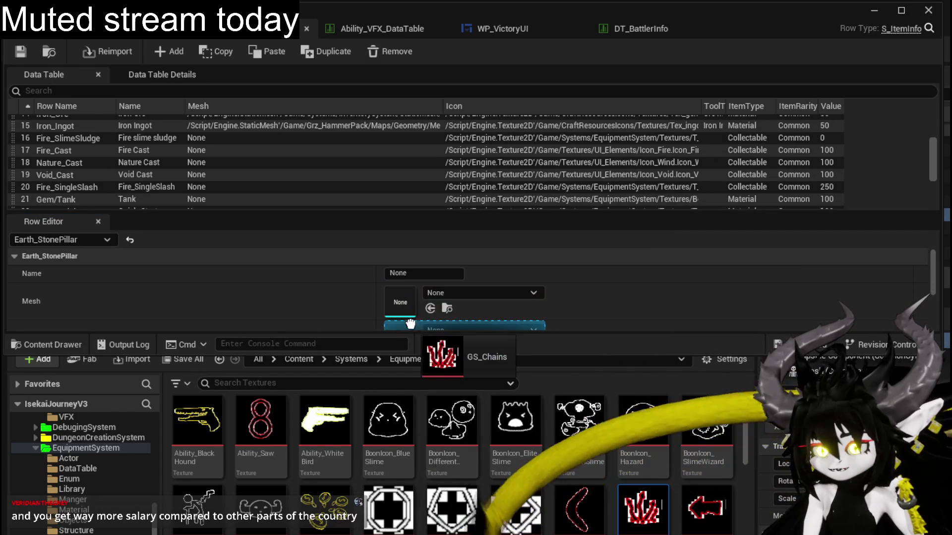
{"action": "left_click_drag", "start_coordinate": [640, 509], "coordinate": [439, 331]}
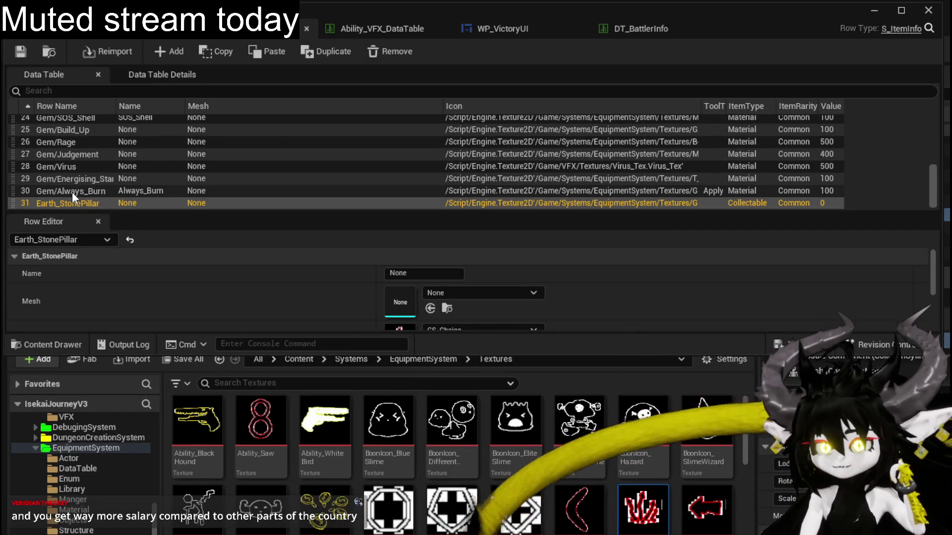
Copy the Nature_SlimeFist name from the Slime_Earth|Elite loot row and add it as a new item row.
{"action": "left_click", "coordinate": [149, 29]}
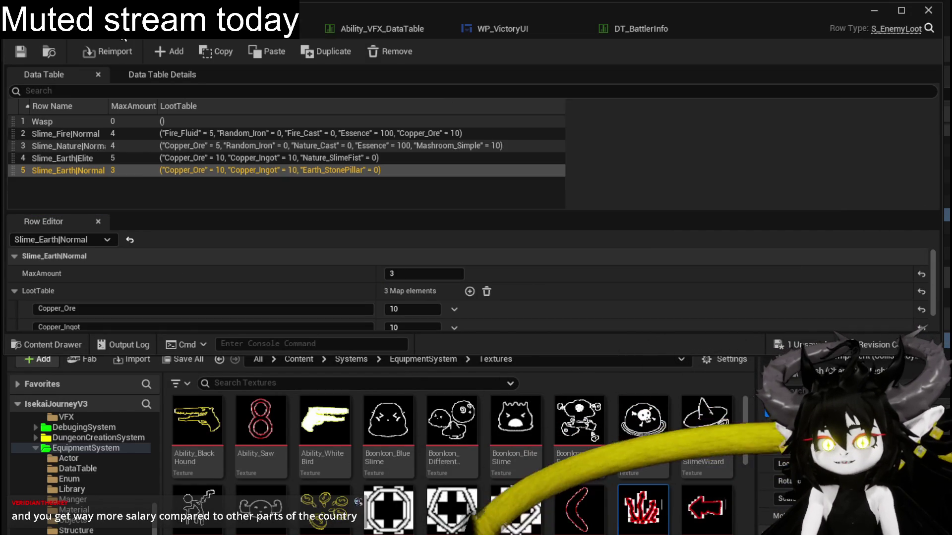
{"action": "left_click", "coordinate": [73, 157]}
{"action": "scroll", "coordinate": [141, 261], "scroll_direction": "down", "scroll_amount": 1}
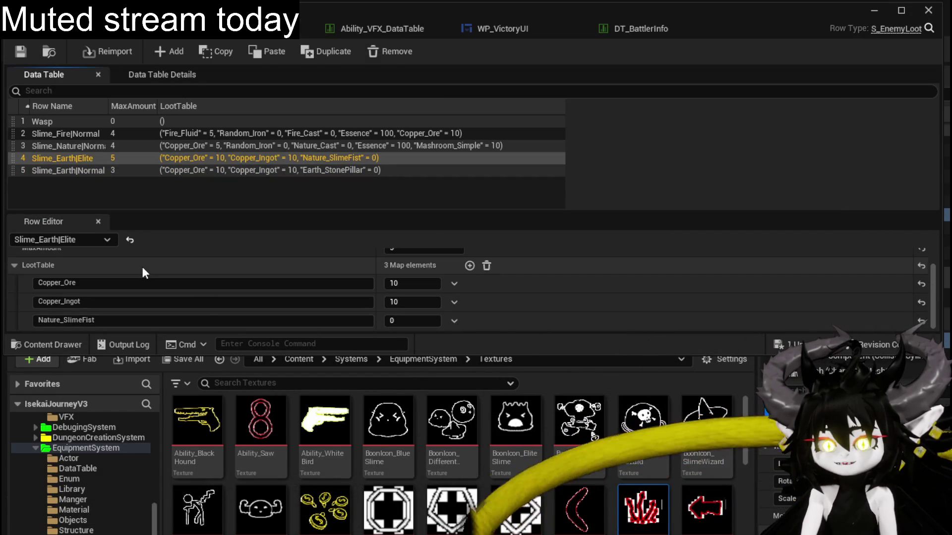
{"action": "double_click", "coordinate": [99, 320]}
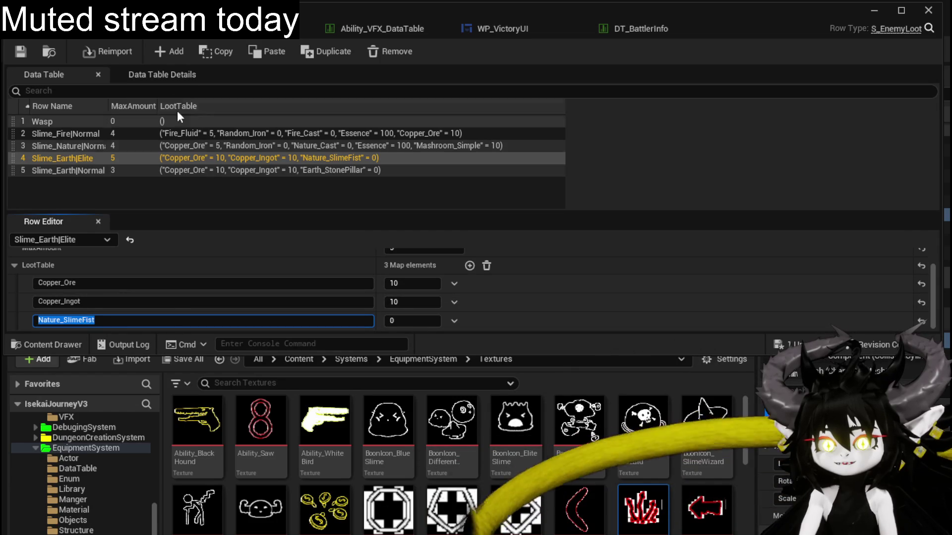
{"action": "left_click", "coordinate": [226, 31]}
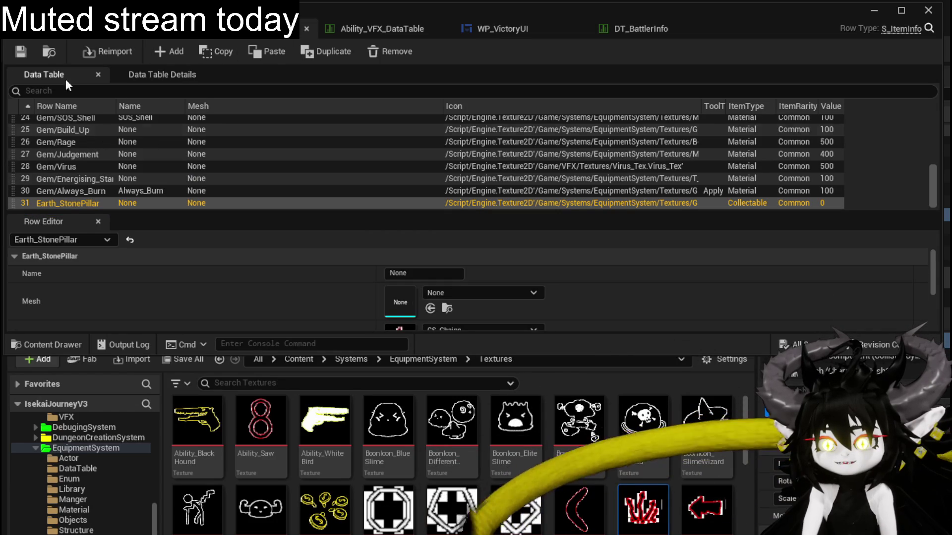
{"action": "scroll", "coordinate": [263, 277], "scroll_direction": "down", "scroll_amount": 3}
{"action": "scroll", "coordinate": [263, 277], "scroll_direction": "up", "scroll_amount": 2}
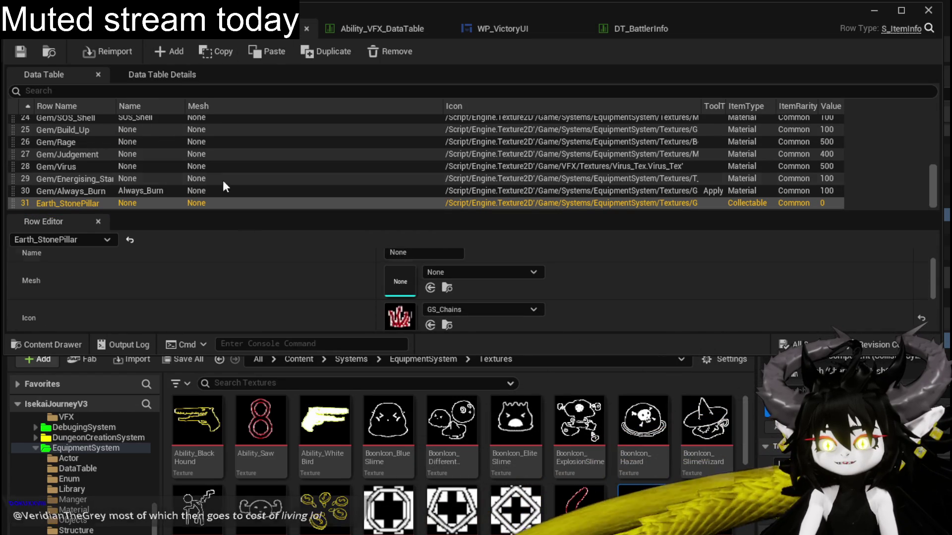
{"action": "left_click", "coordinate": [173, 53]}
{"action": "type", "text": "Nature_SlimeFist"}
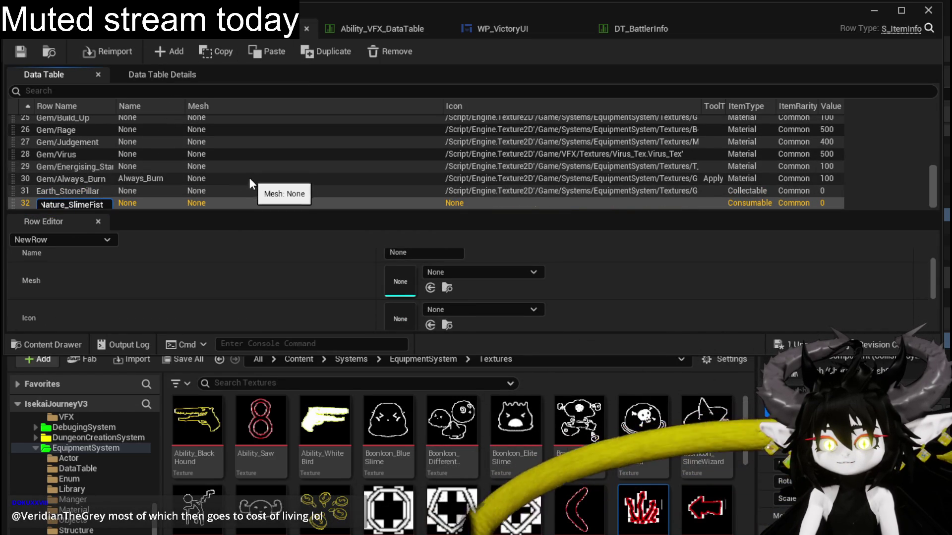
{"action": "key", "text": "Return"}
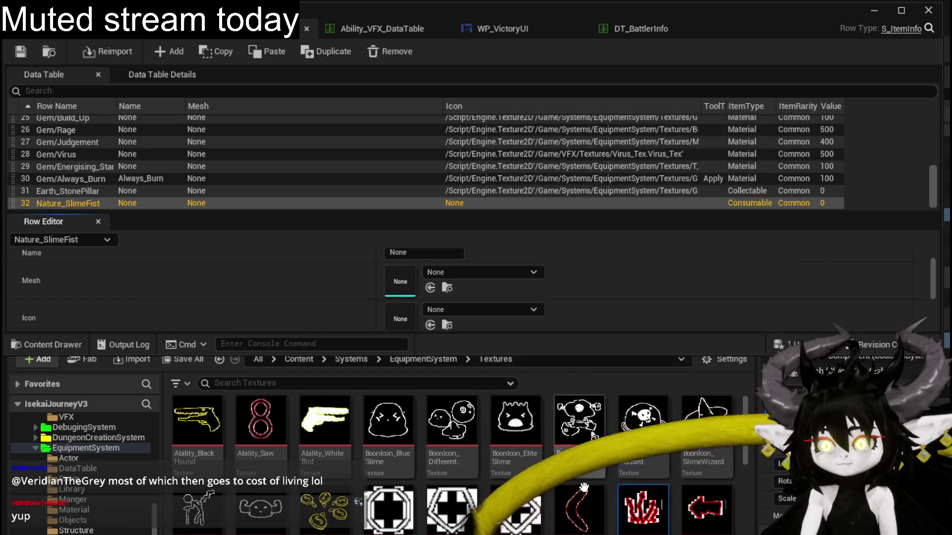
{"action": "scroll", "coordinate": [550, 472], "scroll_direction": "down", "scroll_amount": 3}
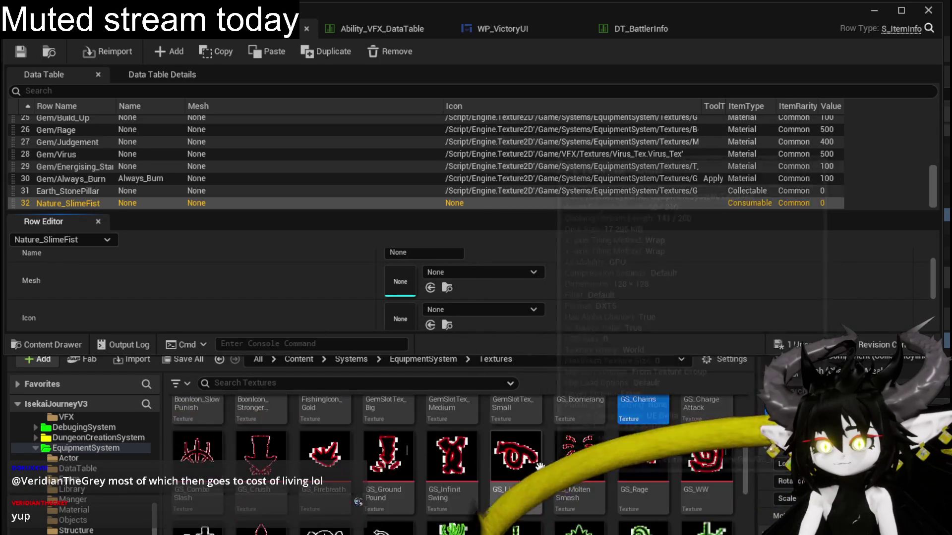
{"action": "scroll", "coordinate": [540, 466], "scroll_direction": "down", "scroll_amount": 2}
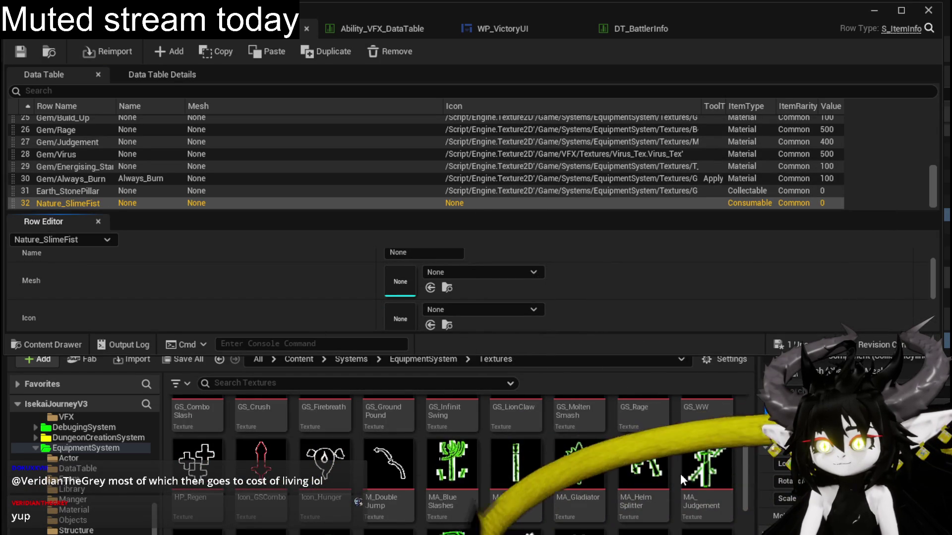
Give Nature_SlimeFist the MG_FistCombo icon, Collectable type and display name Slime Fist.
{"action": "left_click_drag", "start_coordinate": [681, 529], "coordinate": [241, 288]}
{"action": "left_click_drag", "start_coordinate": [408, 315], "coordinate": [411, 316]}
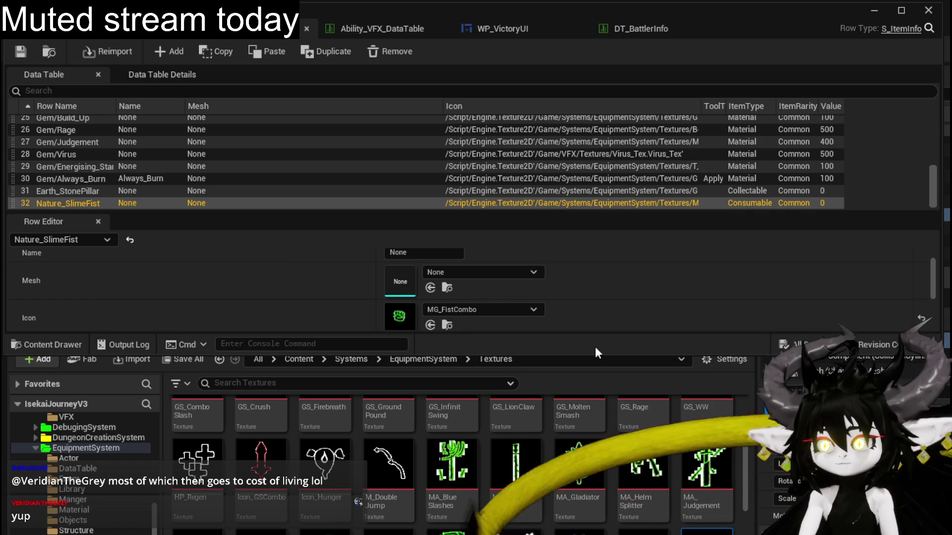
{"action": "scroll", "coordinate": [513, 309], "scroll_direction": "down", "scroll_amount": 3}
{"action": "left_click", "coordinate": [426, 287]}
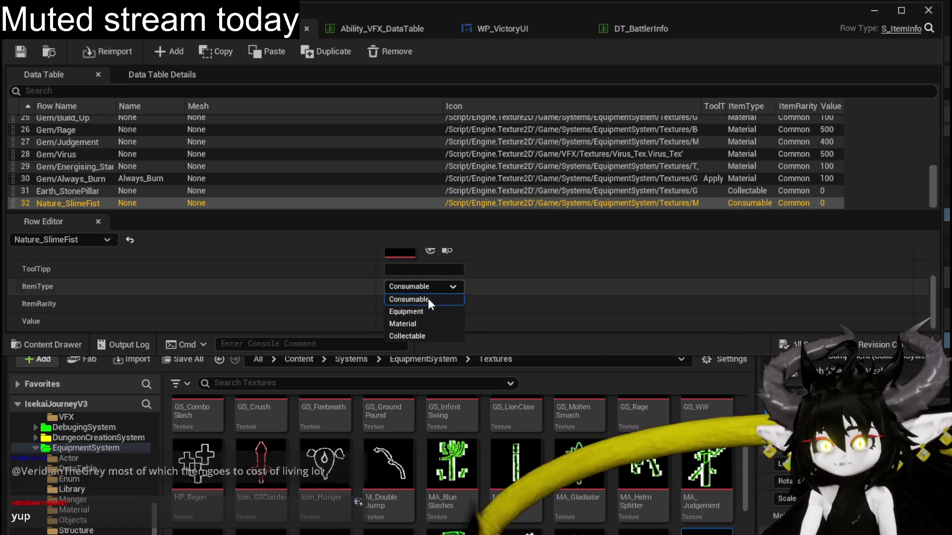
{"action": "left_click", "coordinate": [411, 334]}
{"action": "scroll", "coordinate": [434, 319], "scroll_direction": "up", "scroll_amount": 3}
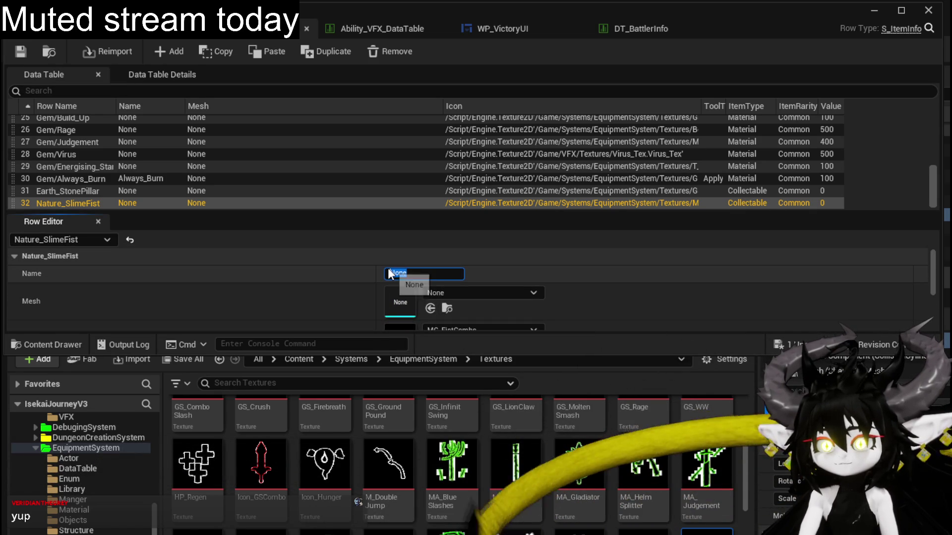
{"action": "type", "text": "Slim"}
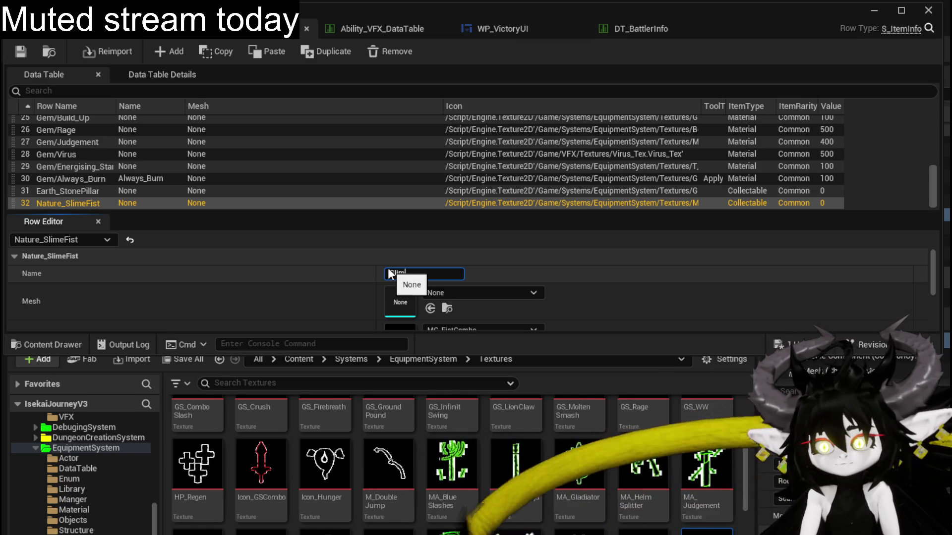
{"action": "type", "text": "e Fist"}
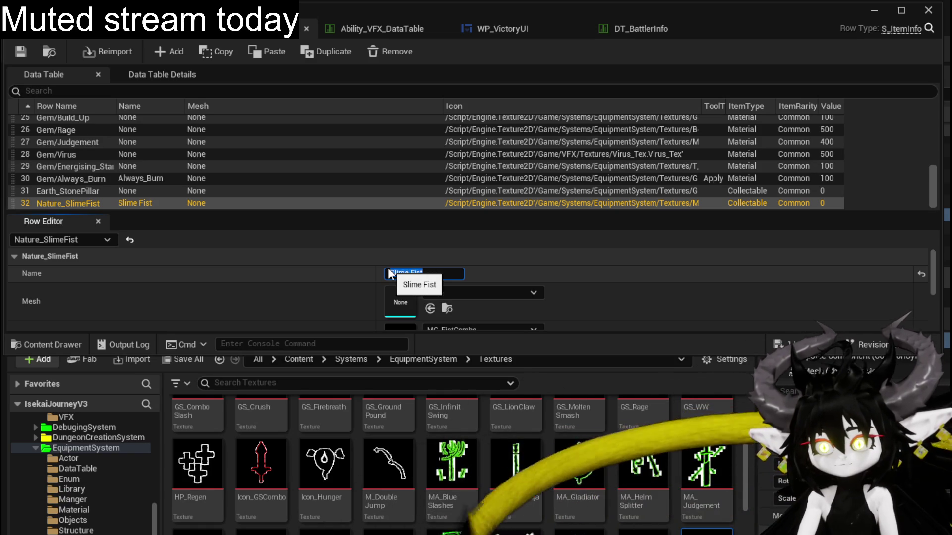
{"action": "key", "text": "Return"}
Name the Earth_StonePillar item Stone Pillar and close the data table editor.
{"action": "left_click", "coordinate": [58, 191]}
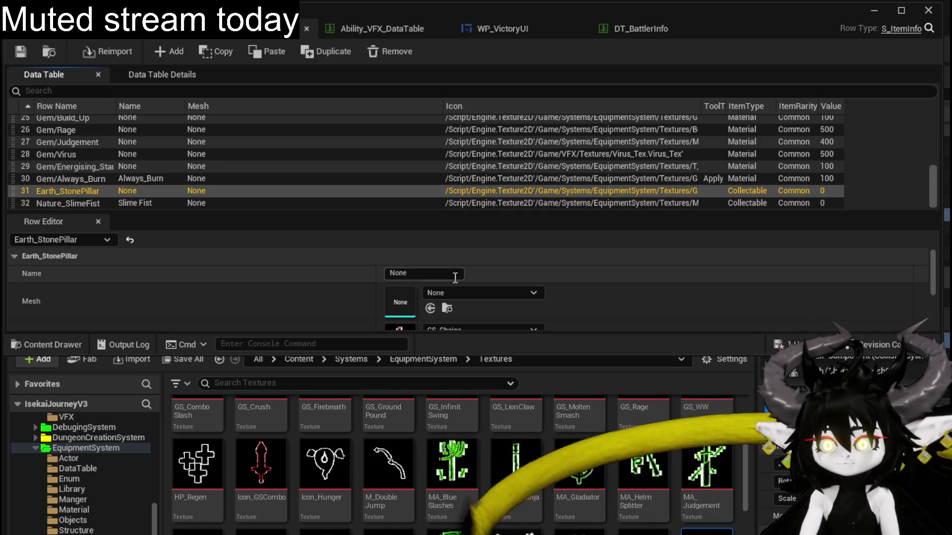
{"action": "type", "text": "Sto"}
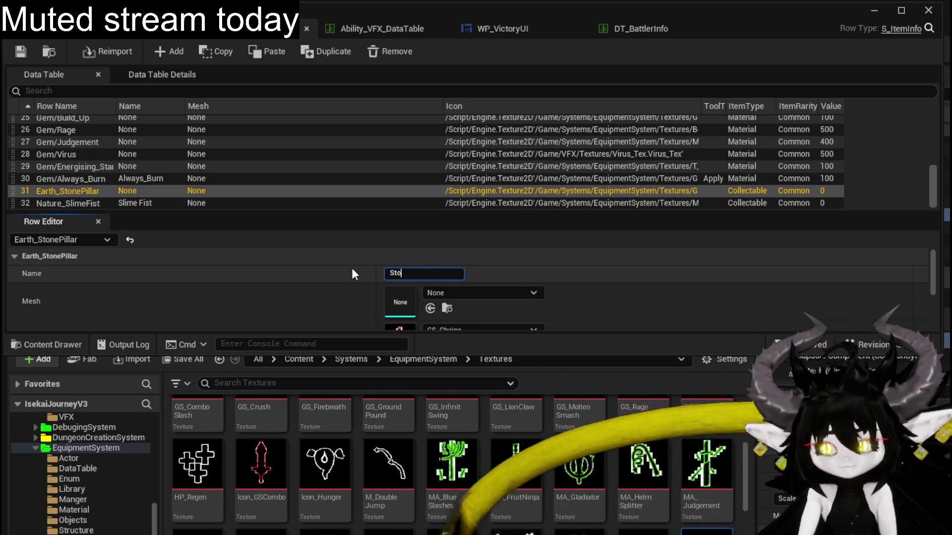
{"action": "type", "text": "ne Pillar"}
{"action": "key", "text": "Return"}
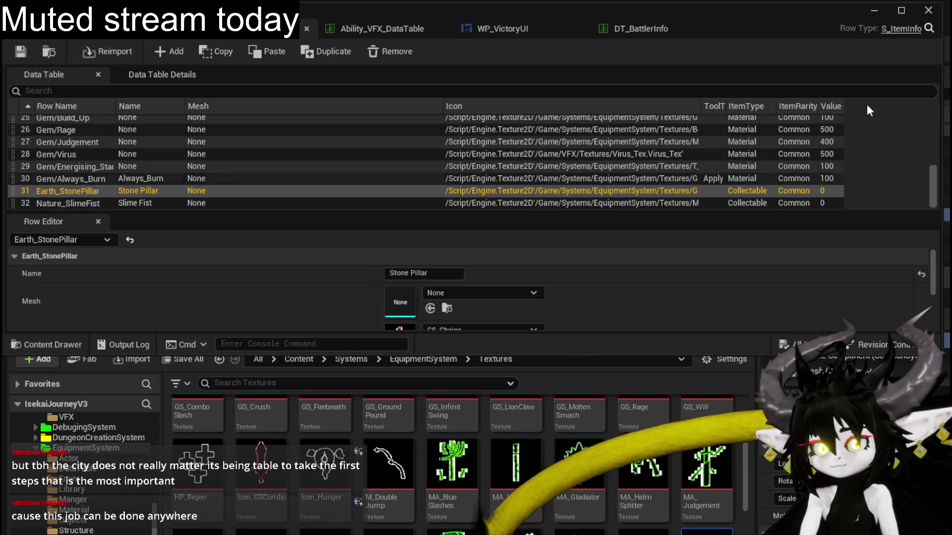
{"action": "left_click", "coordinate": [928, 11]}
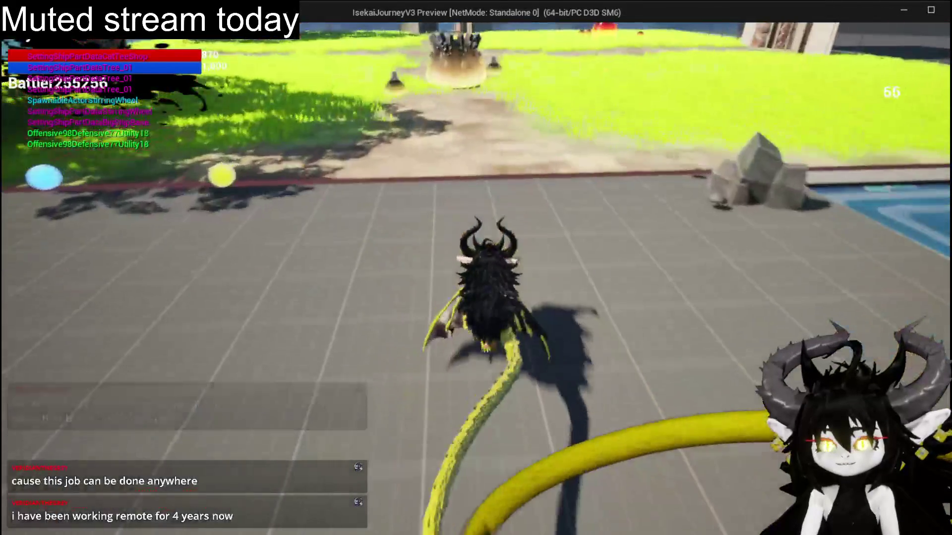
Defeat the earth slime and move the looted Stone Pillar and Slime Fist out of the inventory.
{"action": "key", "text": "w"}
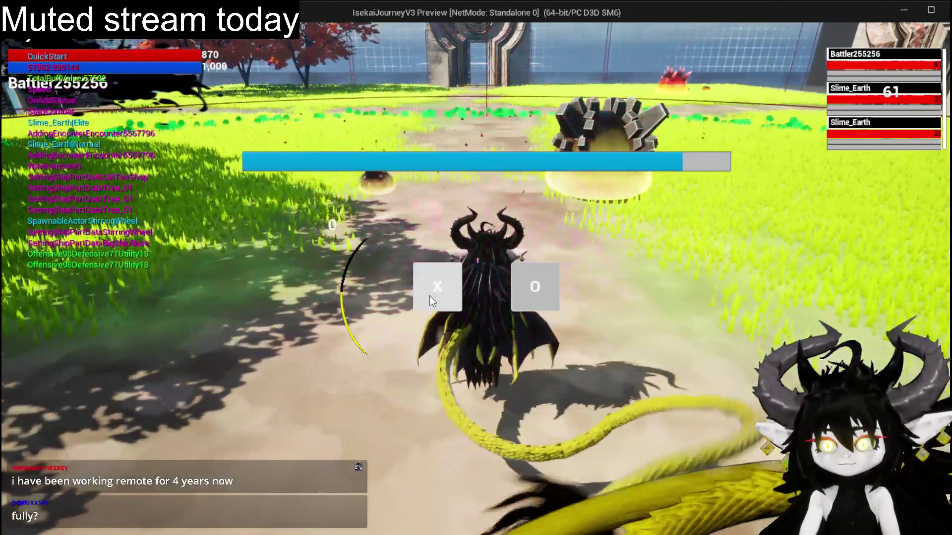
{"action": "left_click", "coordinate": [430, 296]}
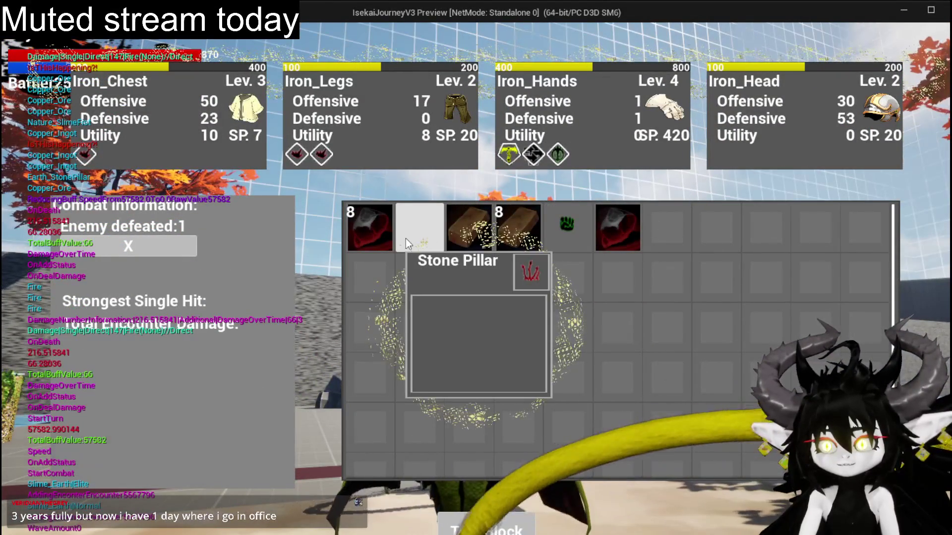
{"action": "left_click", "coordinate": [405, 239]}
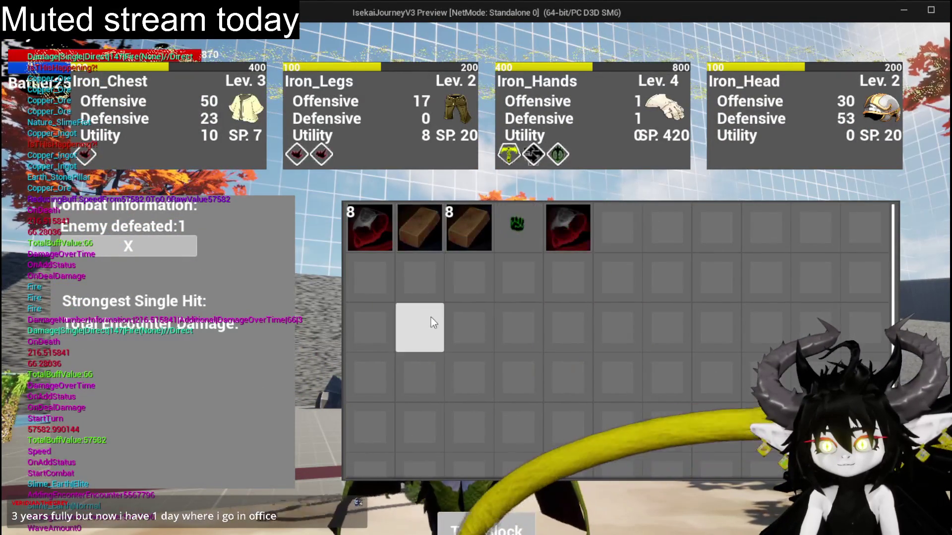
{"action": "left_click", "coordinate": [501, 239]}
{"action": "left_click", "coordinate": [382, 243]}
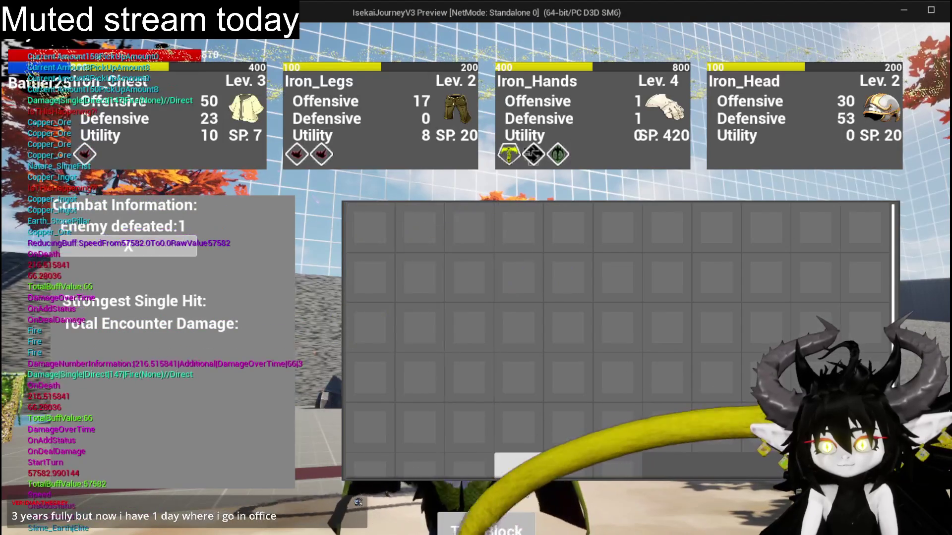
{"action": "key", "text": "i"}
Check the storage chest's Collectable tab for the new items, then walk to the ability workbench.
{"action": "key", "text": "w"}
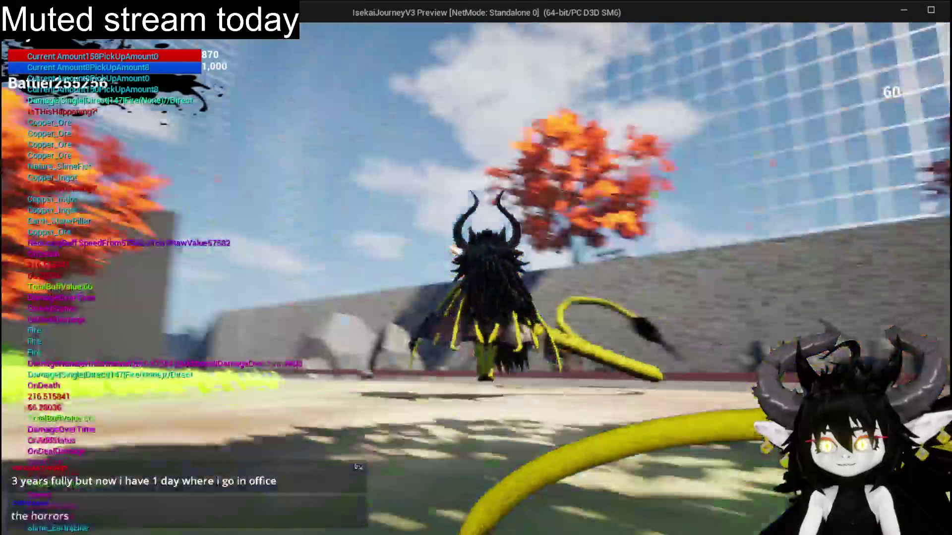
{"action": "key", "text": "w"}
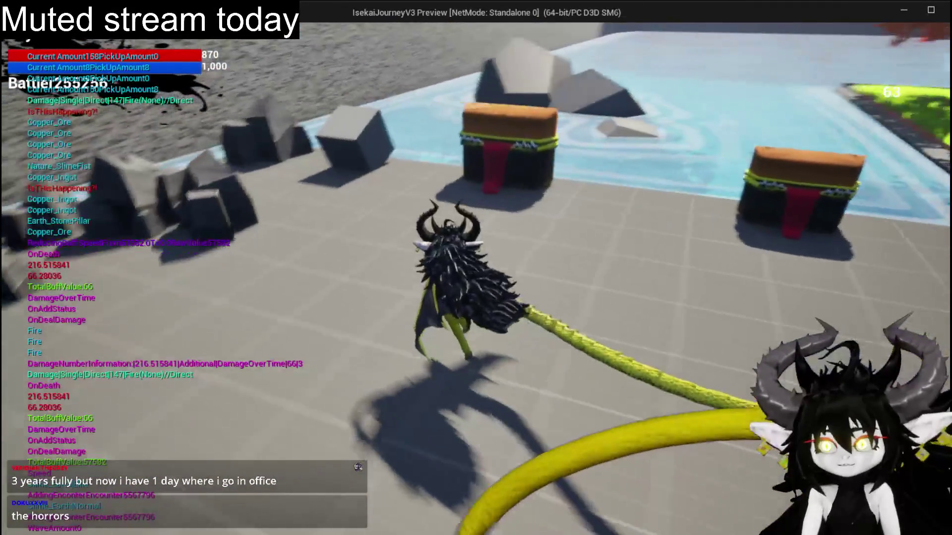
{"action": "key", "text": "e"}
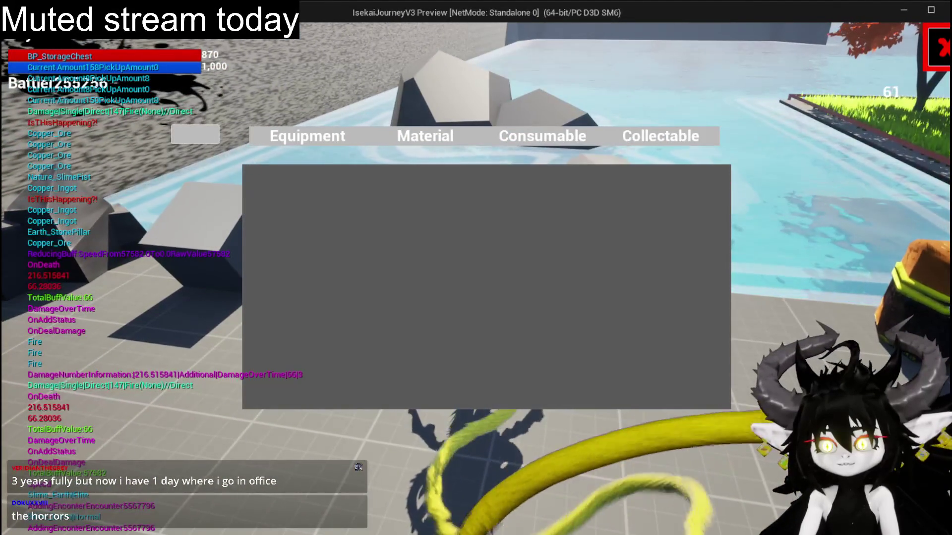
{"action": "left_click", "coordinate": [662, 147]}
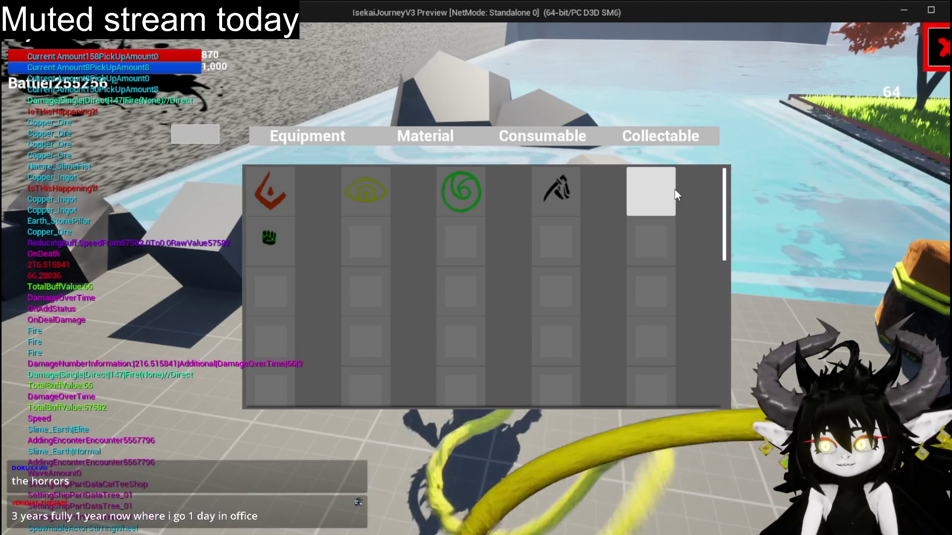
{"action": "key", "text": "e"}
{"action": "key", "text": "w"}
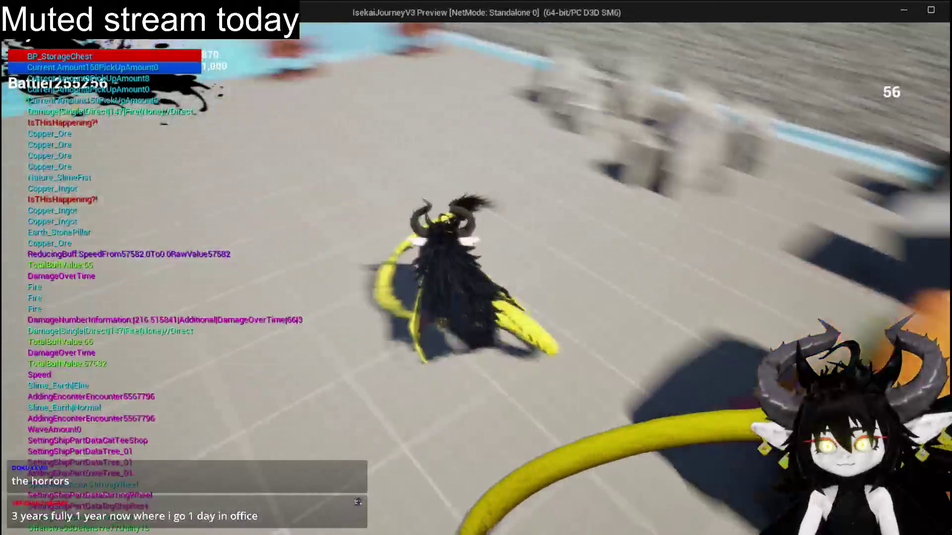
{"action": "key", "text": "w"}
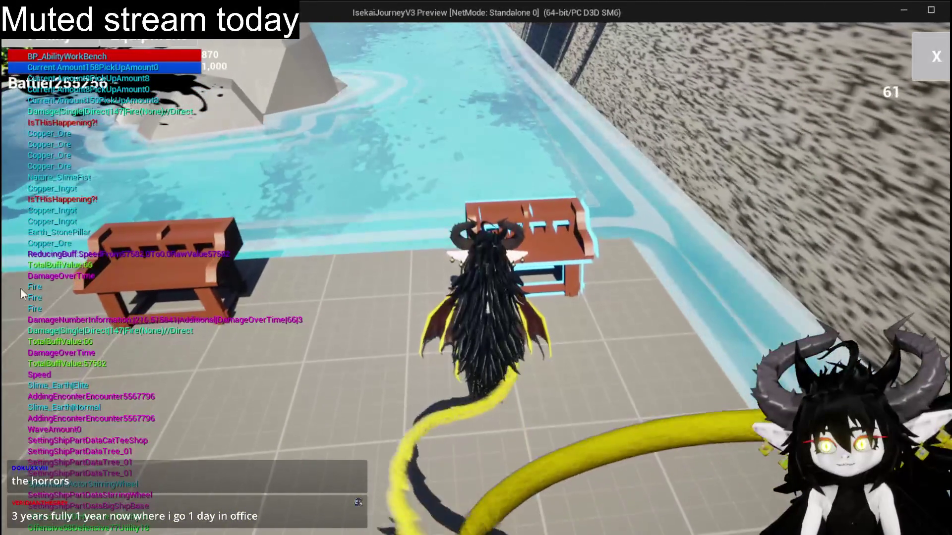
At the workbench, give the Pillar ability the Nature_SlimeFist VFX and confirm it.
{"action": "key", "text": "1"}
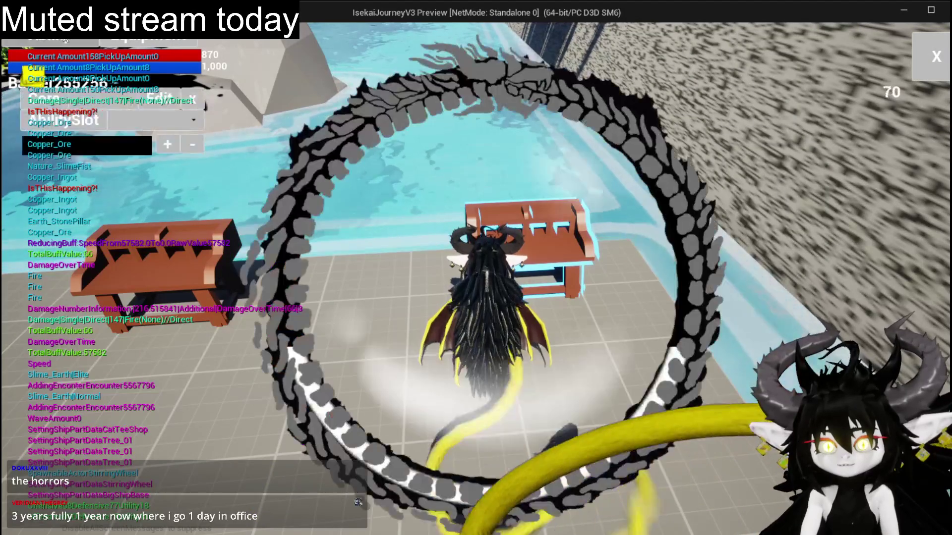
{"action": "left_click", "coordinate": [125, 126]}
{"action": "left_click", "coordinate": [127, 123]}
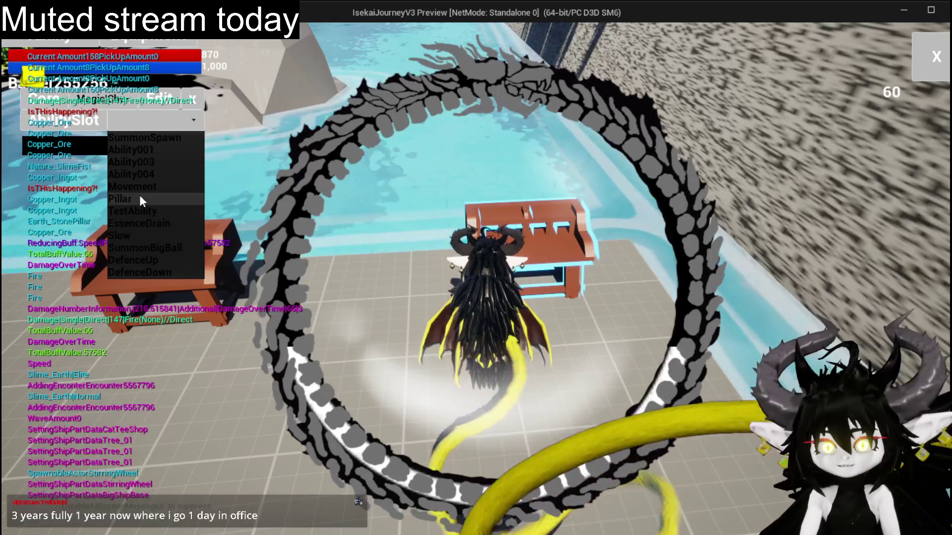
{"action": "left_click", "coordinate": [139, 198]}
{"action": "left_click", "coordinate": [89, 403]}
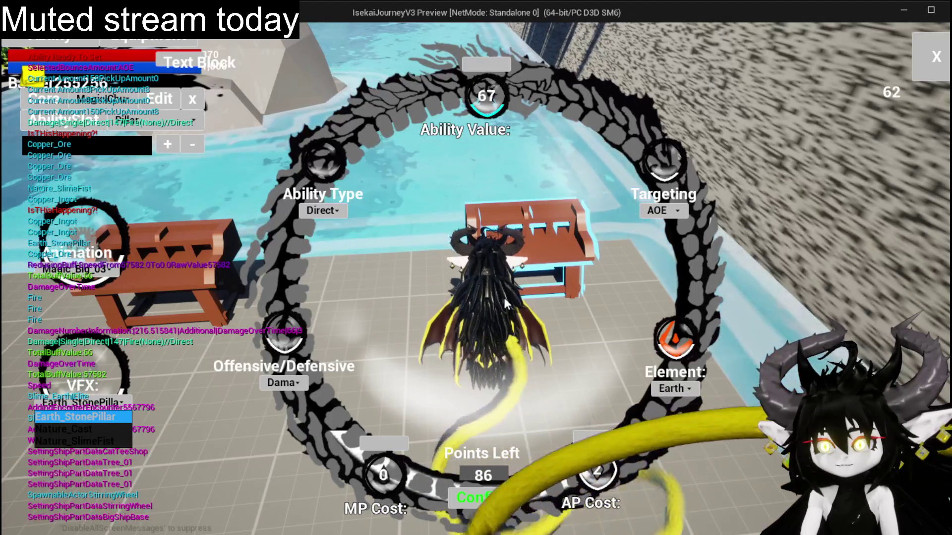
{"action": "left_click", "coordinate": [102, 443]}
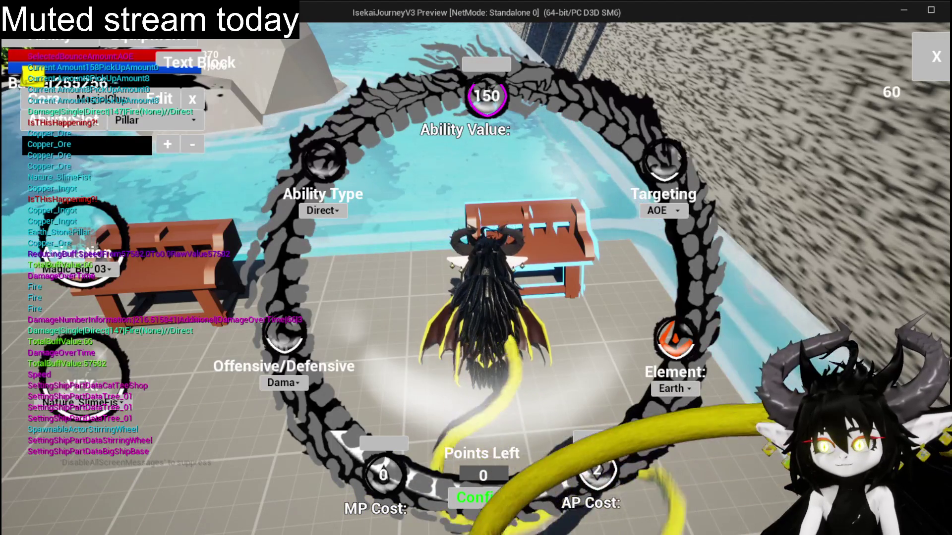
{"action": "left_click", "coordinate": [488, 502]}
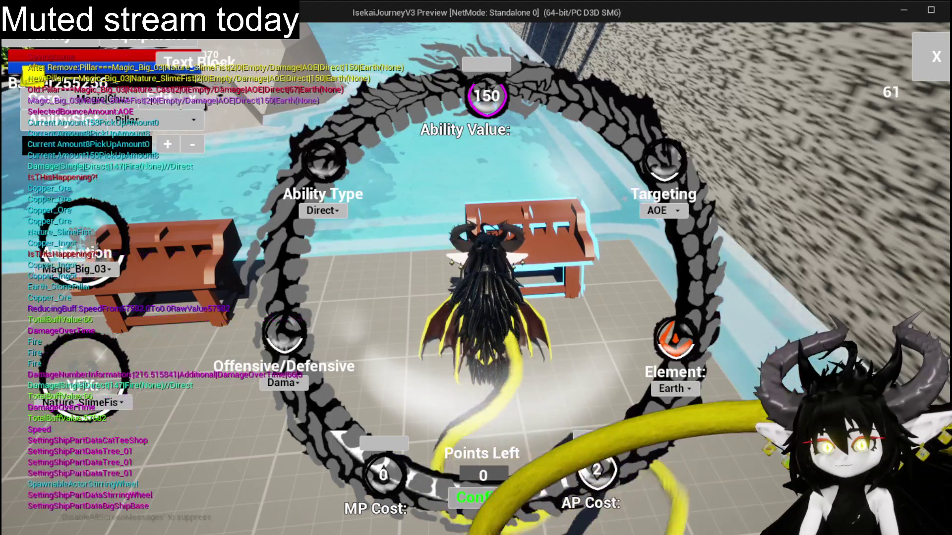
{"action": "left_click", "coordinate": [182, 120]}
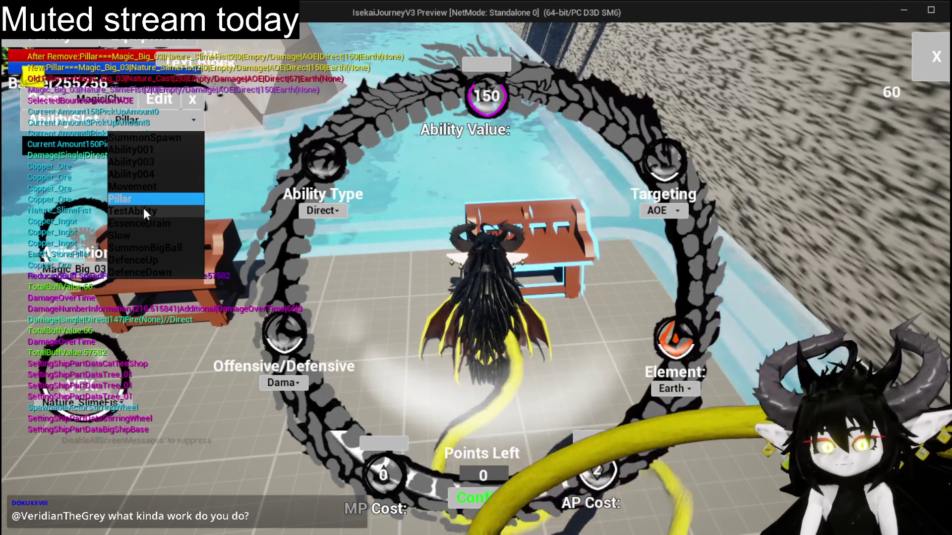
Set TestAbility's VFX to Earth_StonePillar and drop its MP cost to 0.
{"action": "left_click", "coordinate": [144, 207]}
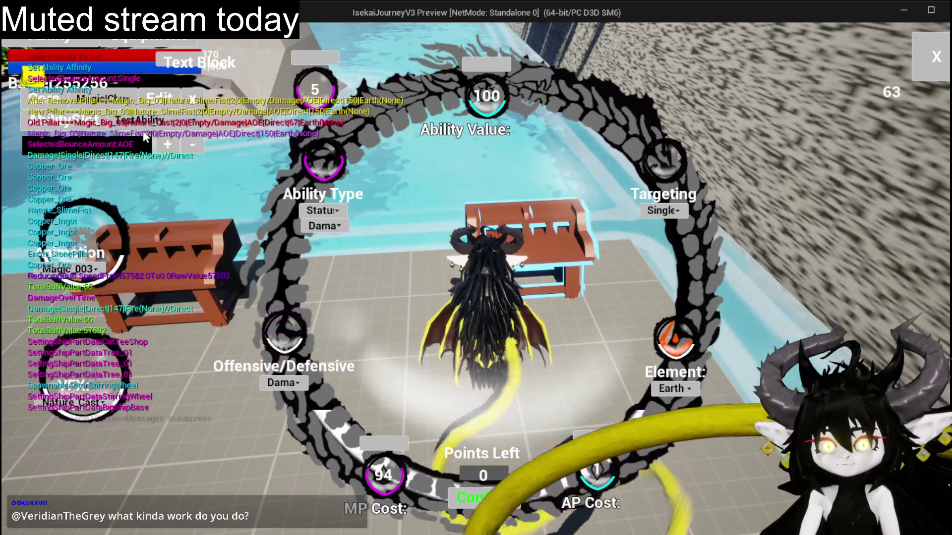
{"action": "left_click", "coordinate": [90, 404]}
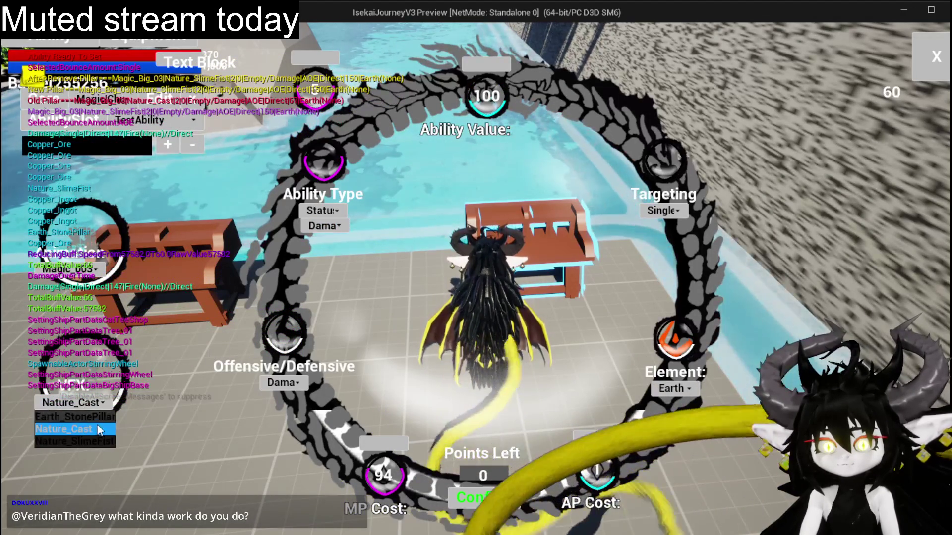
{"action": "left_click", "coordinate": [87, 423]}
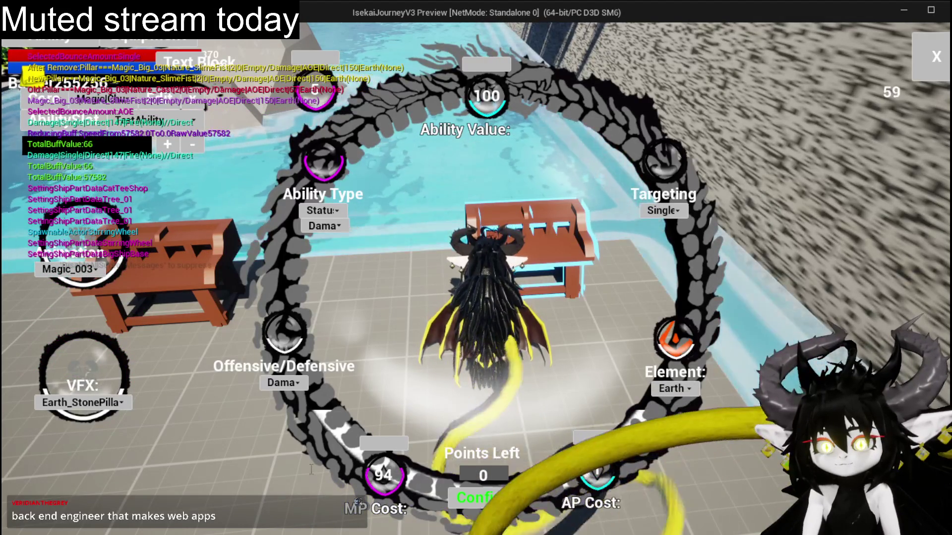
{"action": "left_click", "coordinate": [597, 469]}
{"action": "left_click", "coordinate": [381, 473]}
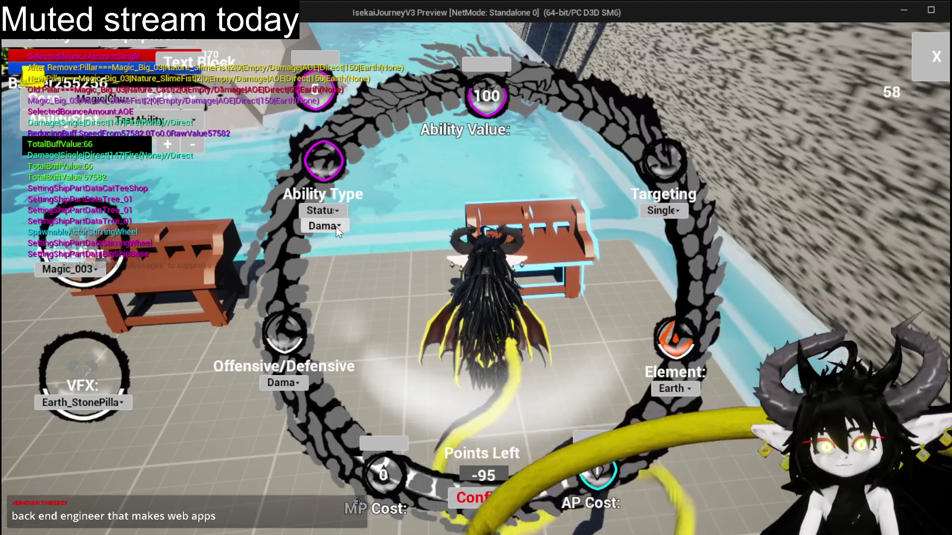
Change TestAbility's secondary type to Petrify, confirm it and close the ability editor.
{"action": "left_click", "coordinate": [336, 231]}
{"action": "left_click", "coordinate": [336, 231]}
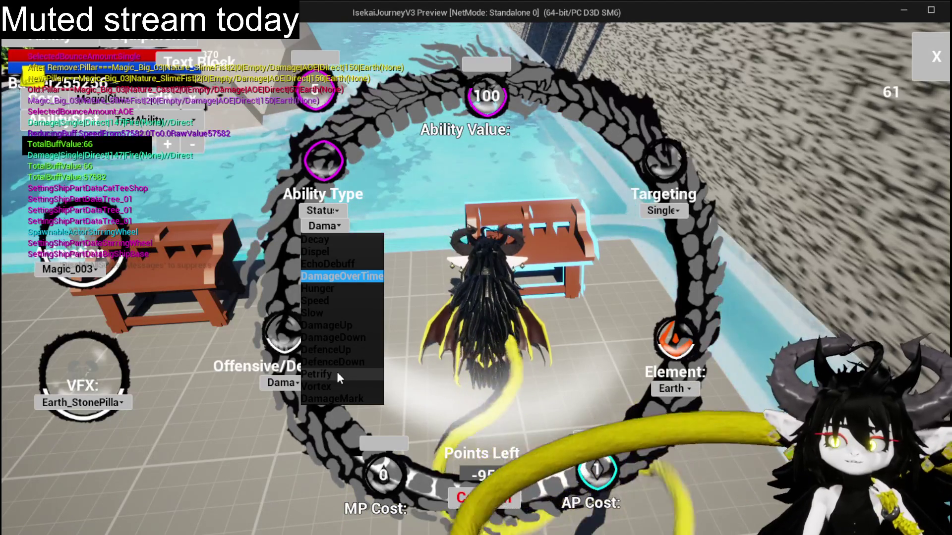
{"action": "left_click", "coordinate": [336, 371]}
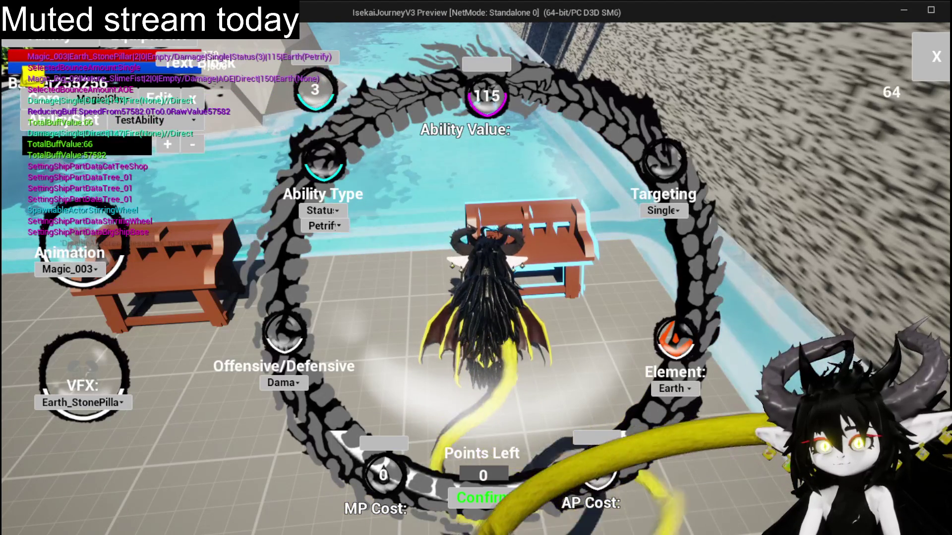
{"action": "left_click", "coordinate": [479, 498]}
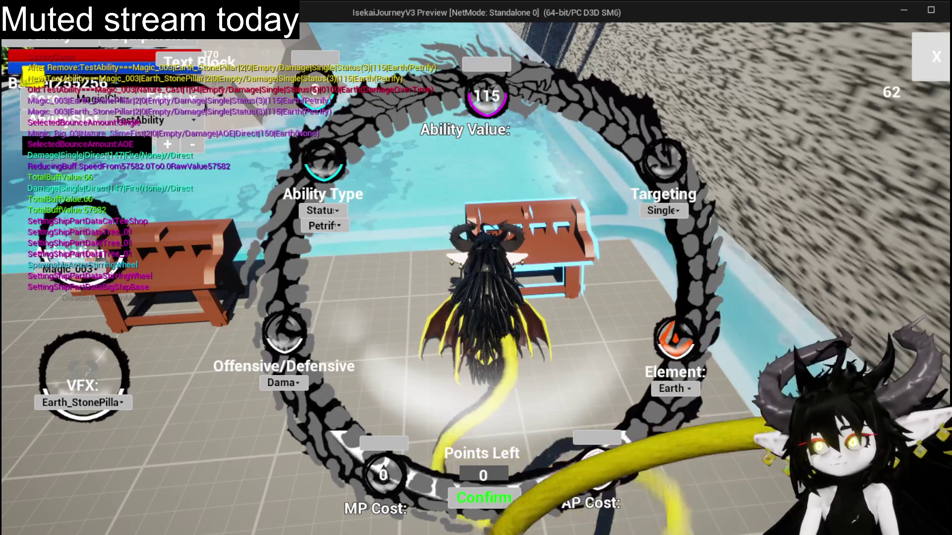
{"action": "left_click", "coordinate": [936, 56]}
Run the character into the fire slime and dismiss the battle start prompt.
{"action": "key", "text": "space"}
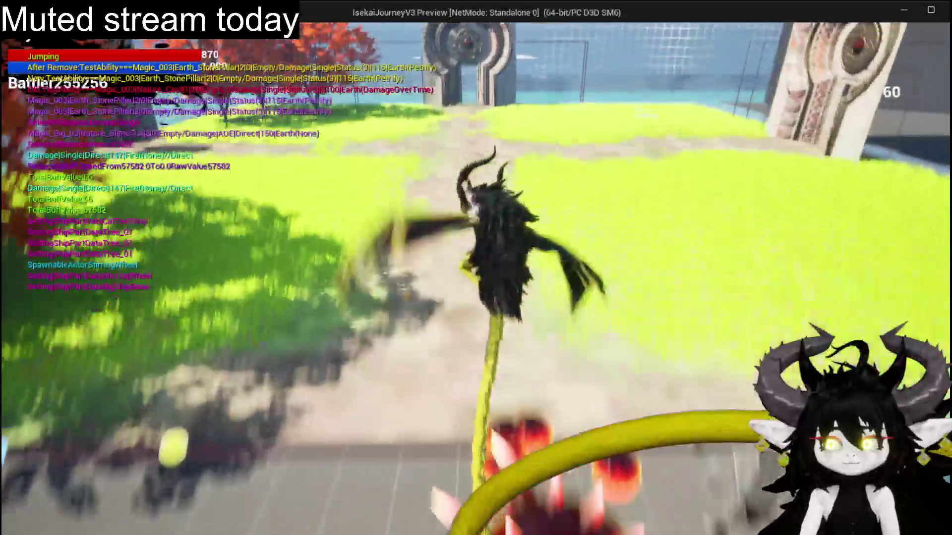
{"action": "key", "text": "space"}
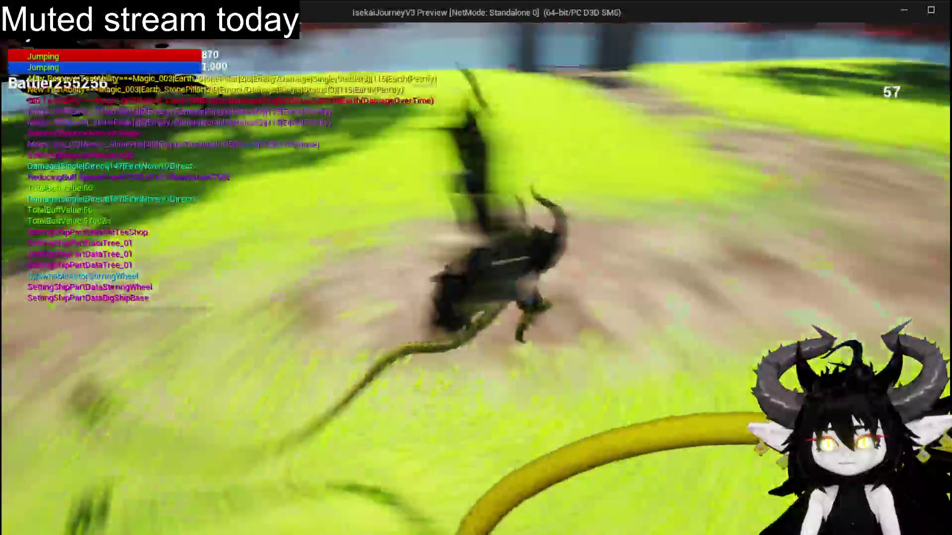
{"action": "key", "text": "w"}
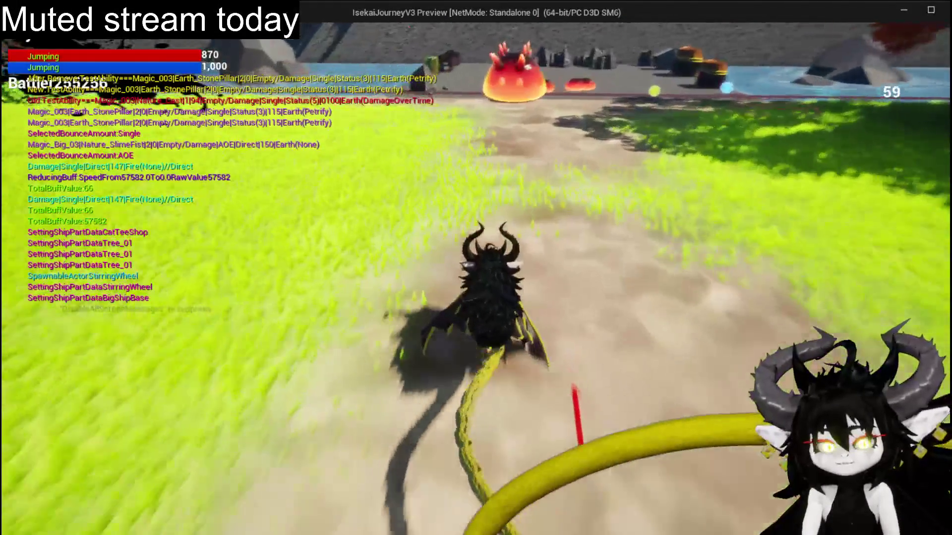
{"action": "key", "text": "w"}
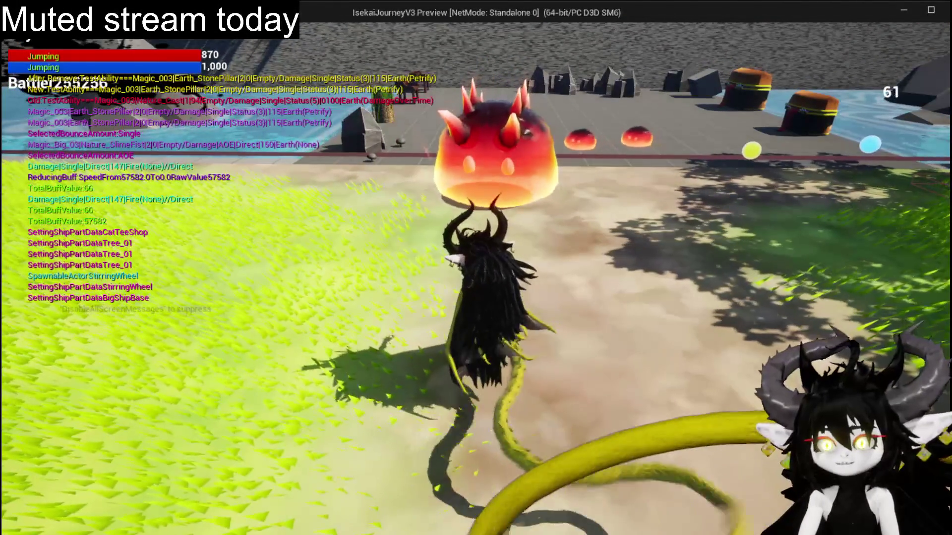
{"action": "key", "text": "w"}
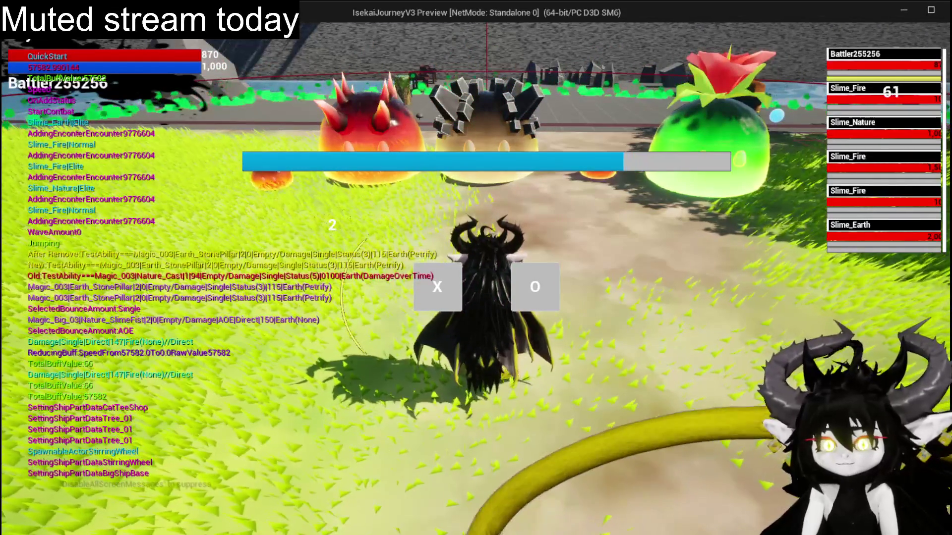
{"action": "left_click", "coordinate": [437, 287]}
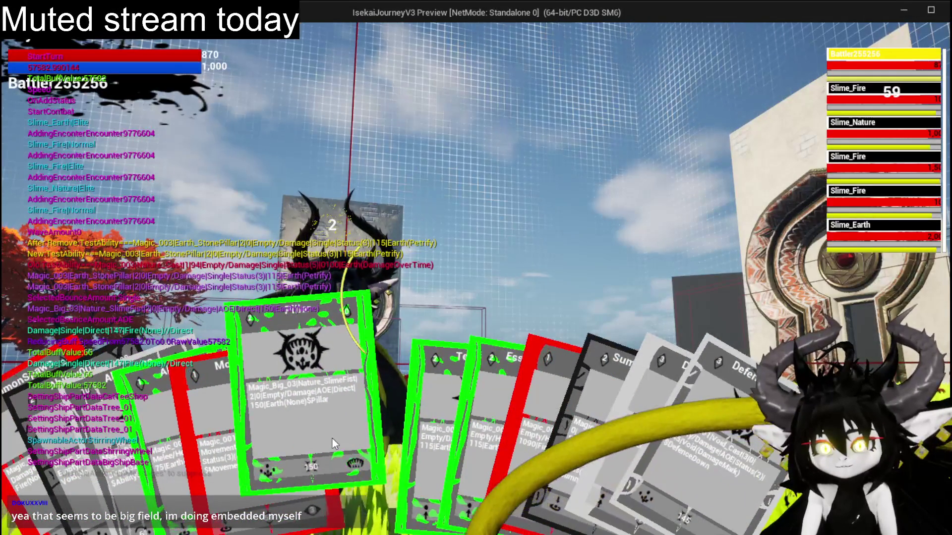
Play the Pillar and TestAbility cards and cast the stone pillar on Slime_Fire.
{"action": "left_click", "coordinate": [331, 438]}
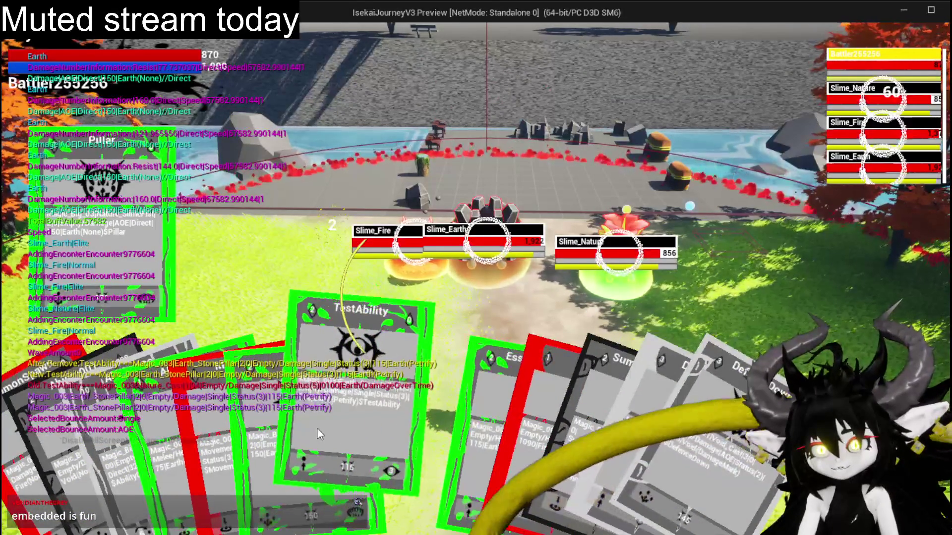
{"action": "left_click", "coordinate": [342, 429]}
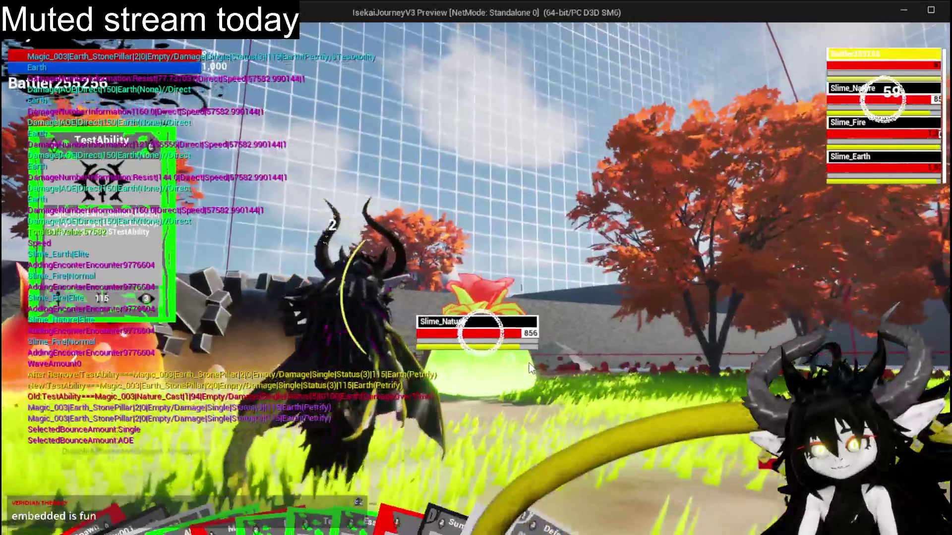
{"action": "key", "text": "e"}
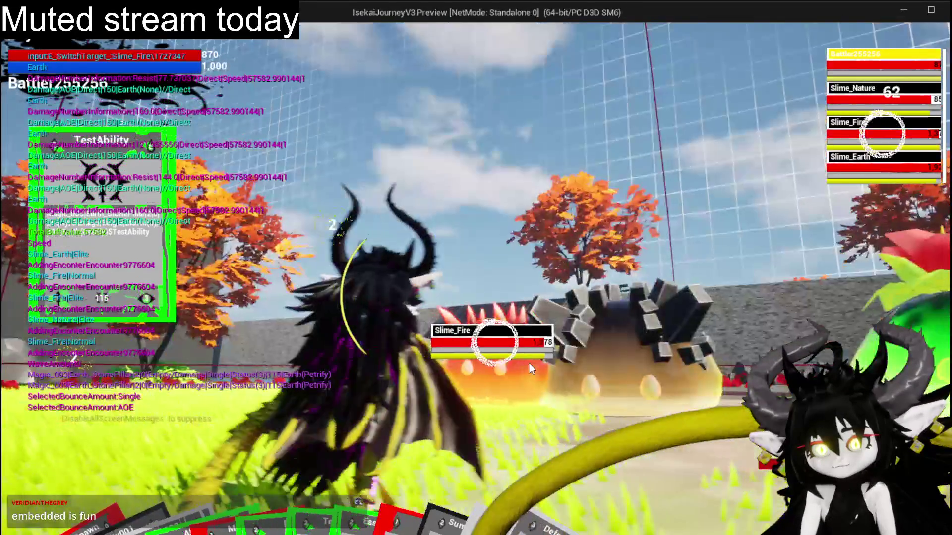
{"action": "key", "text": "e"}
{"action": "key", "text": "e"}
{"action": "left_click", "coordinate": [608, 381]}
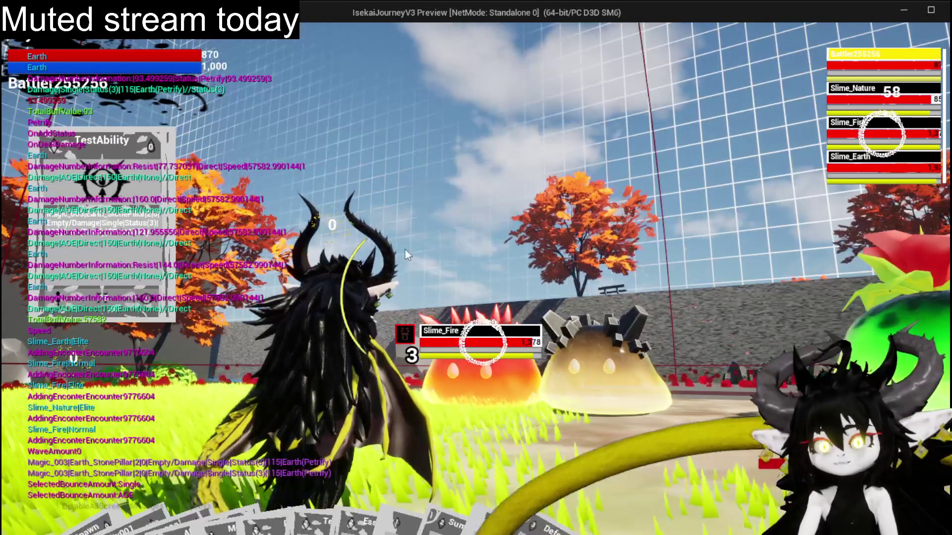
Dodge the slimes' attacks around the arena, then bring the card hand back up.
{"action": "key", "text": "w"}
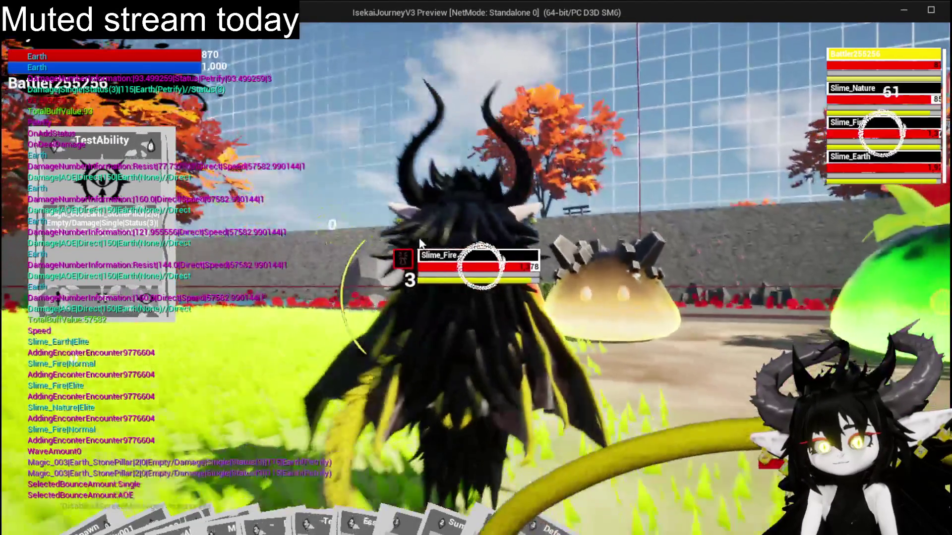
{"action": "key", "text": "space"}
{"action": "key", "text": "w"}
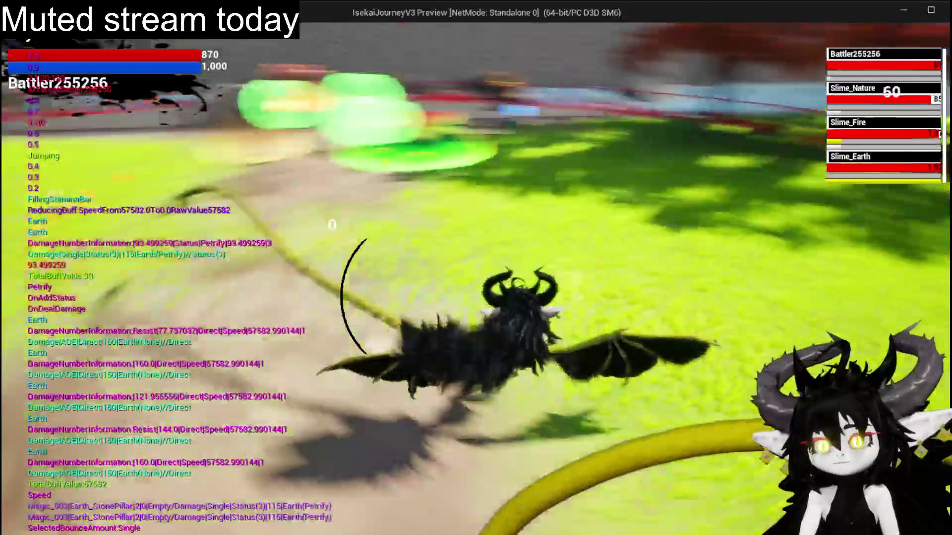
{"action": "key", "text": "w"}
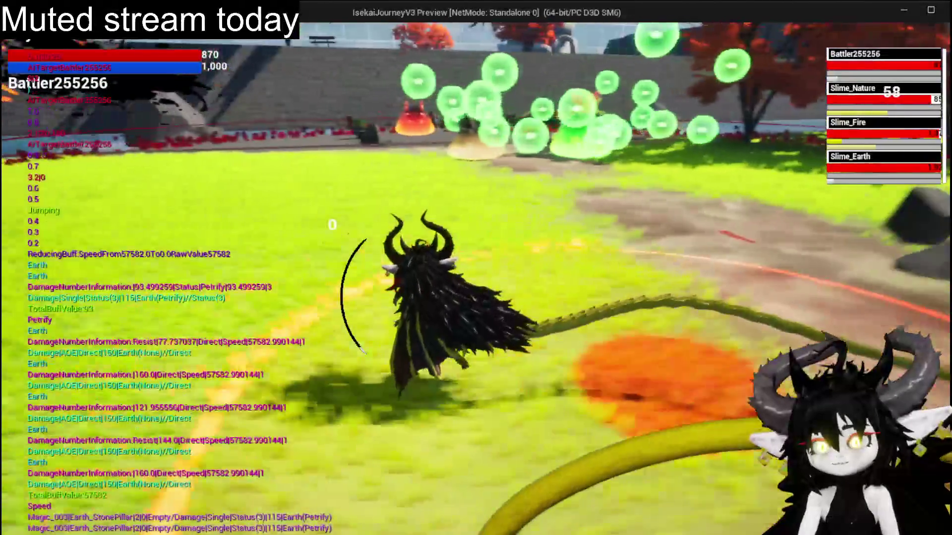
{"action": "key", "text": "w"}
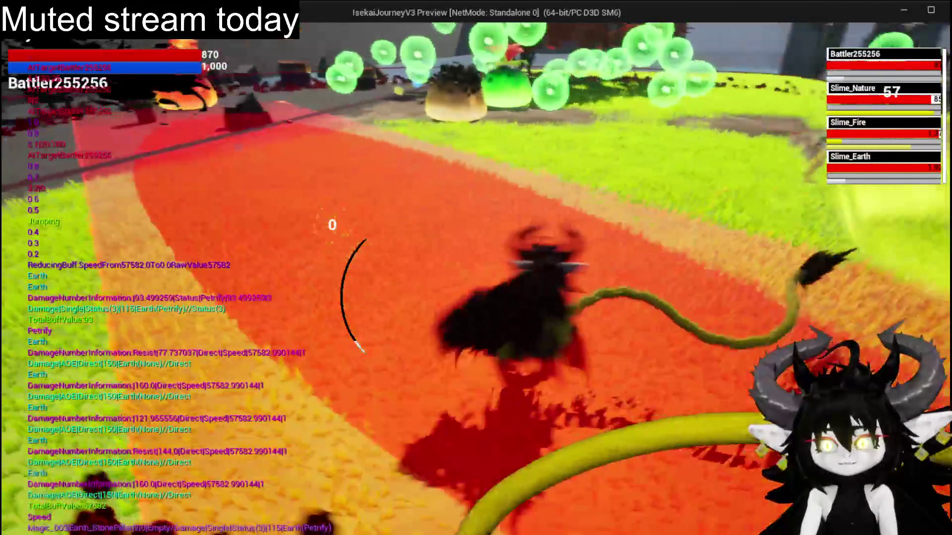
{"action": "key", "text": "w"}
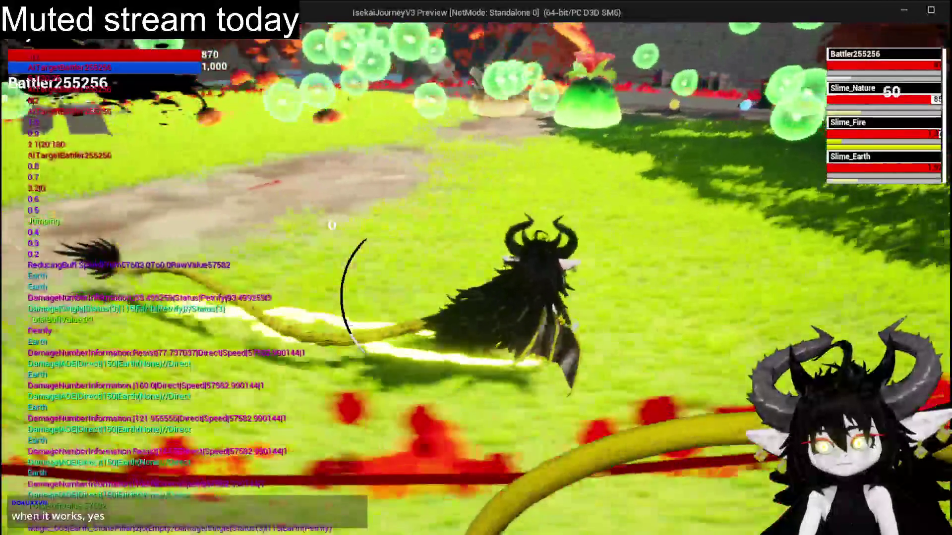
{"action": "key", "text": "w"}
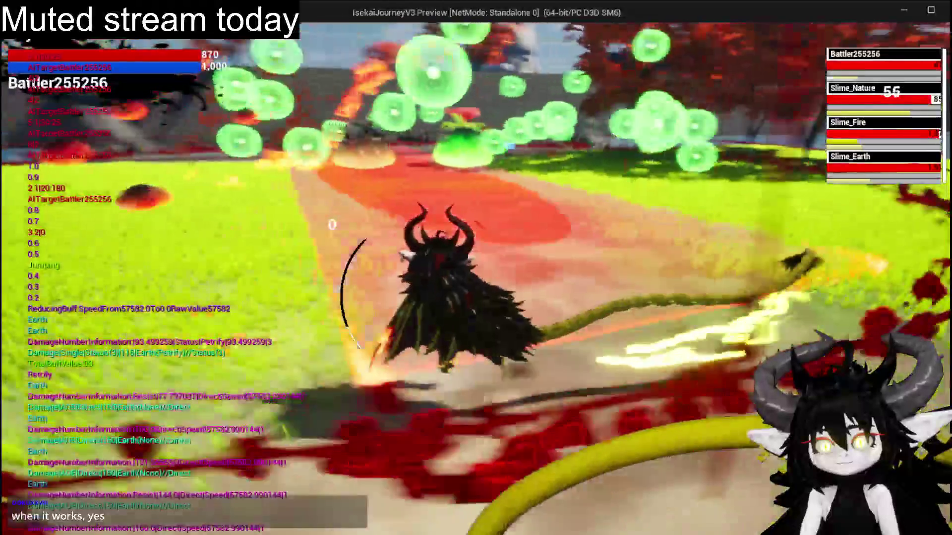
{"action": "key", "text": "w"}
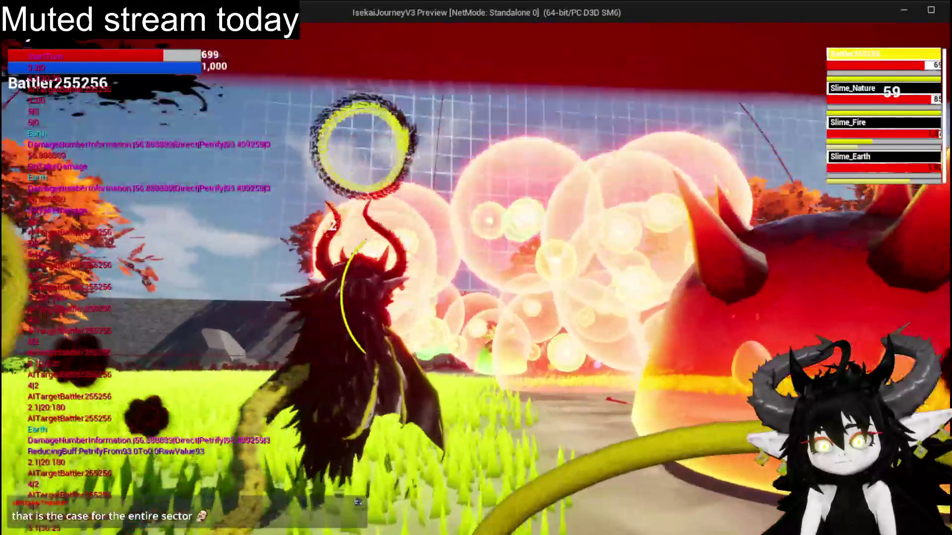
{"action": "key", "text": "Tab"}
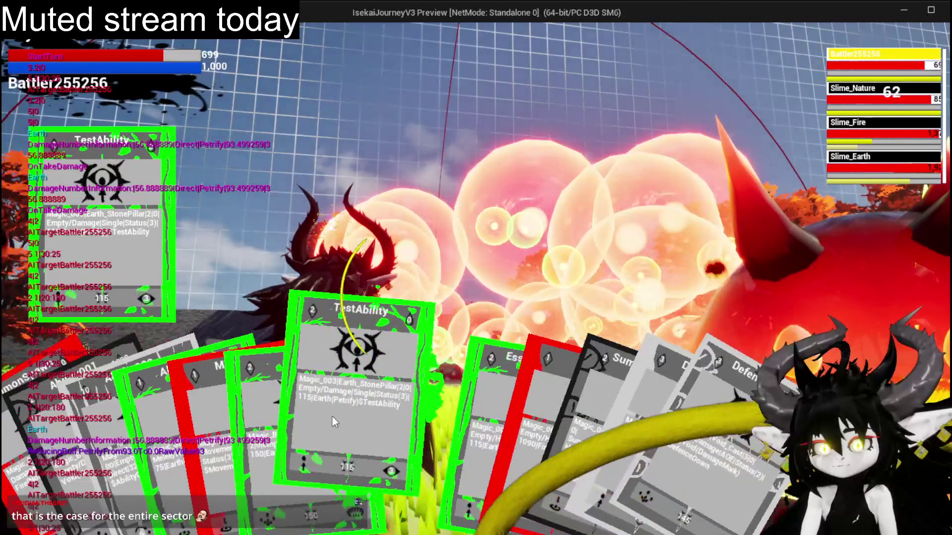
Cast the TestAbility, Pillar and Slow cards, then switch to the next enemy target.
{"action": "left_click", "coordinate": [333, 417]}
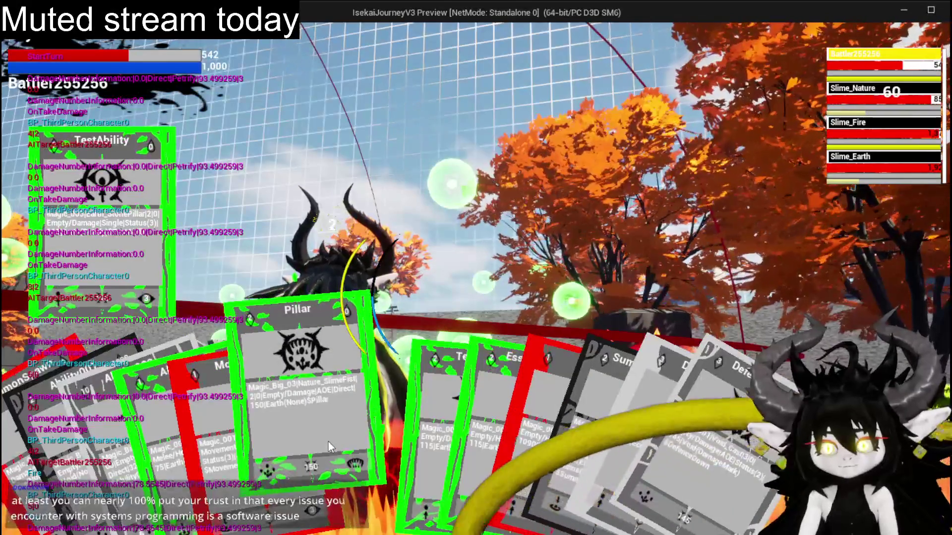
{"action": "left_click", "coordinate": [327, 442]}
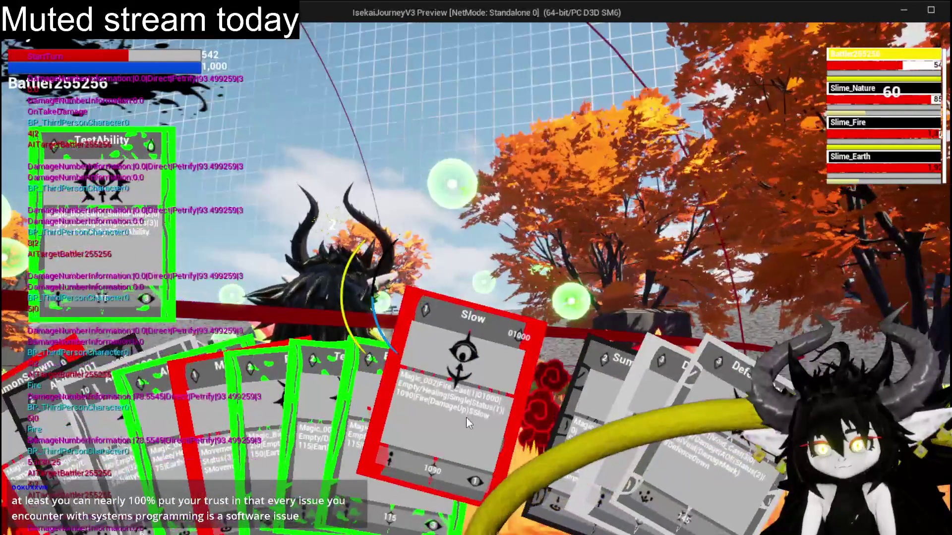
{"action": "left_click", "coordinate": [466, 418]}
{"action": "key", "text": "e"}
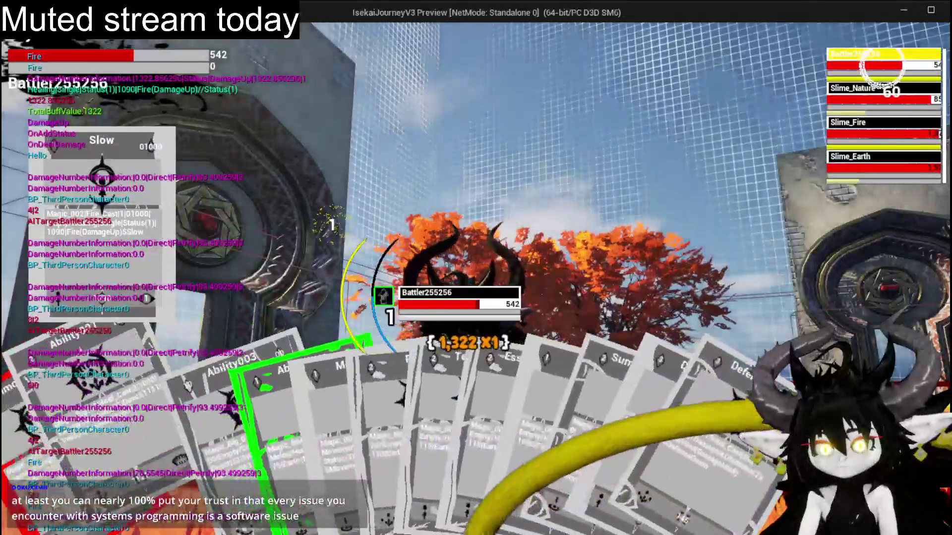
Cast SummonSpawn and retarget Slime_Fire, fighting until the loot screen appears.
{"action": "left_click", "coordinate": [446, 424]}
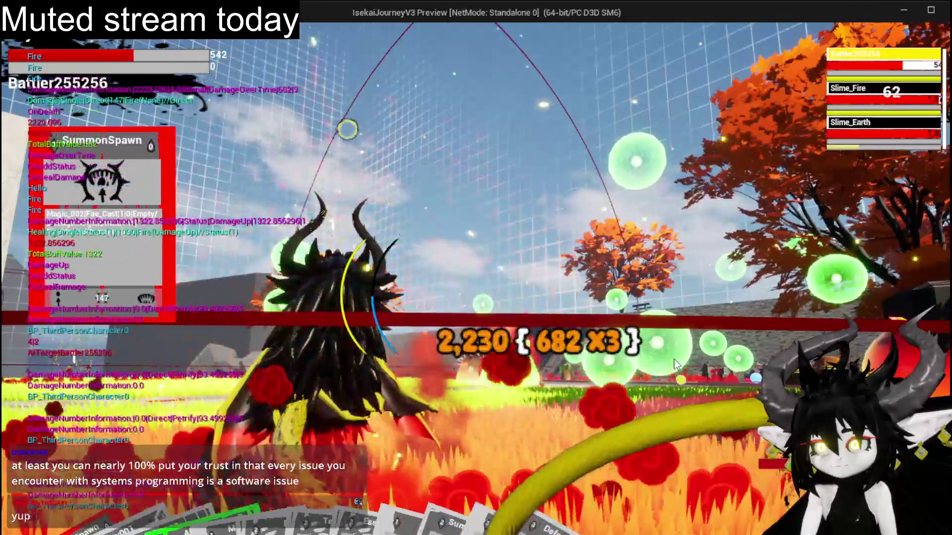
{"action": "key", "text": "e"}
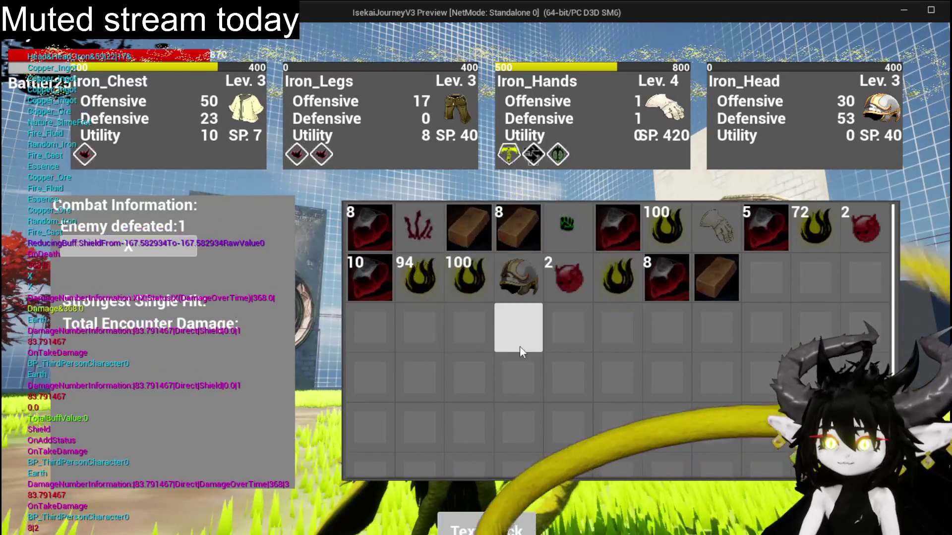
Rearrange the looted items, close the inventory, and check the chest's Collectable storage tab.
{"action": "left_click", "coordinate": [428, 219]}
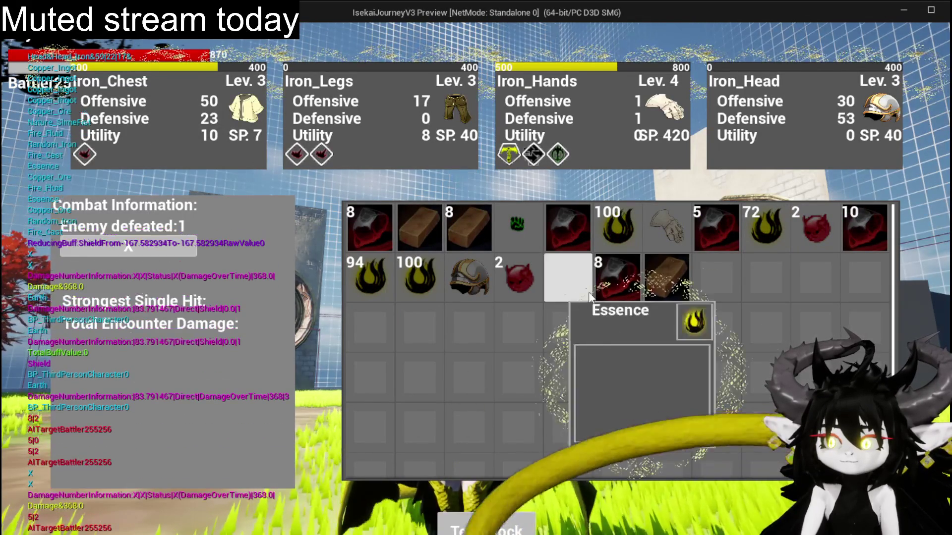
{"action": "key", "text": "i"}
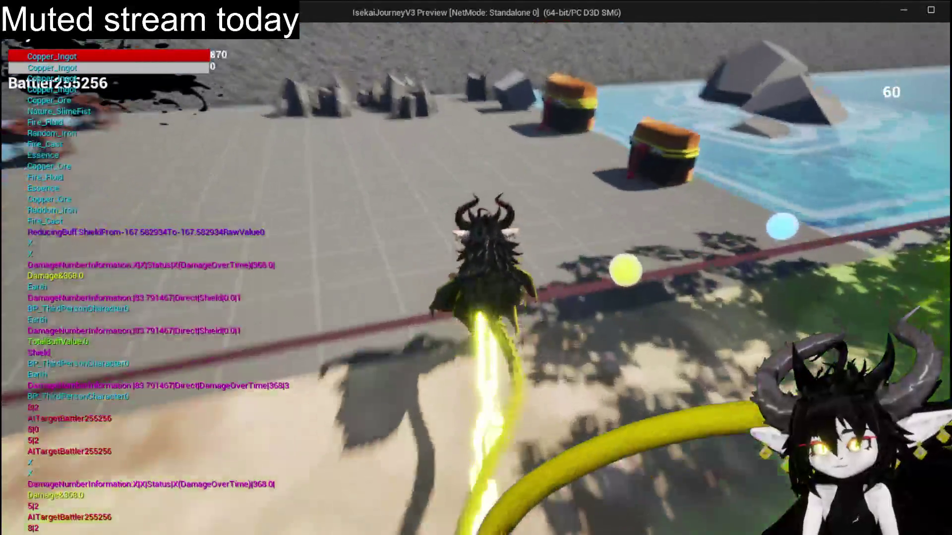
{"action": "key", "text": "e"}
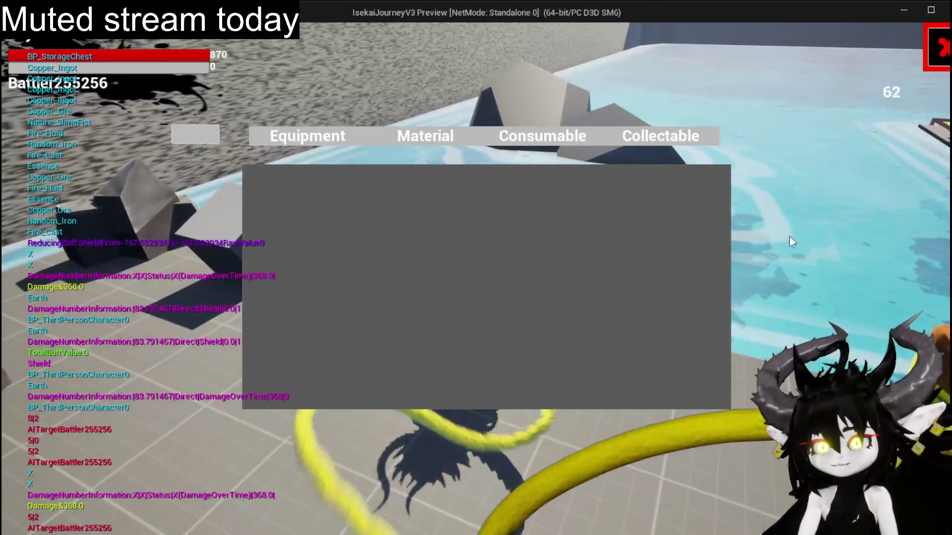
{"action": "left_click", "coordinate": [646, 142]}
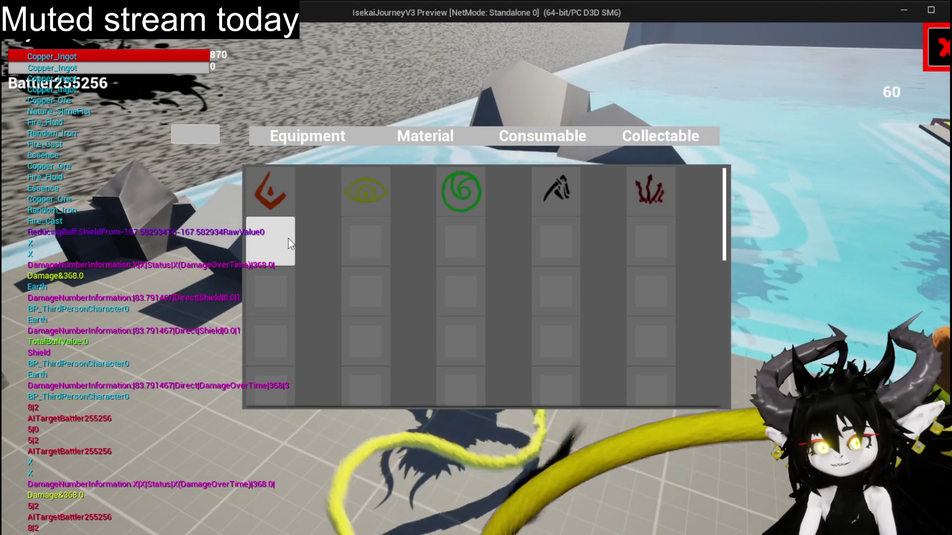
{"action": "key", "text": "e"}
Double jump, toggle the pause menu, and stop the play session to return to the level editor.
{"action": "key", "text": "space"}
{"action": "key", "text": "space"}
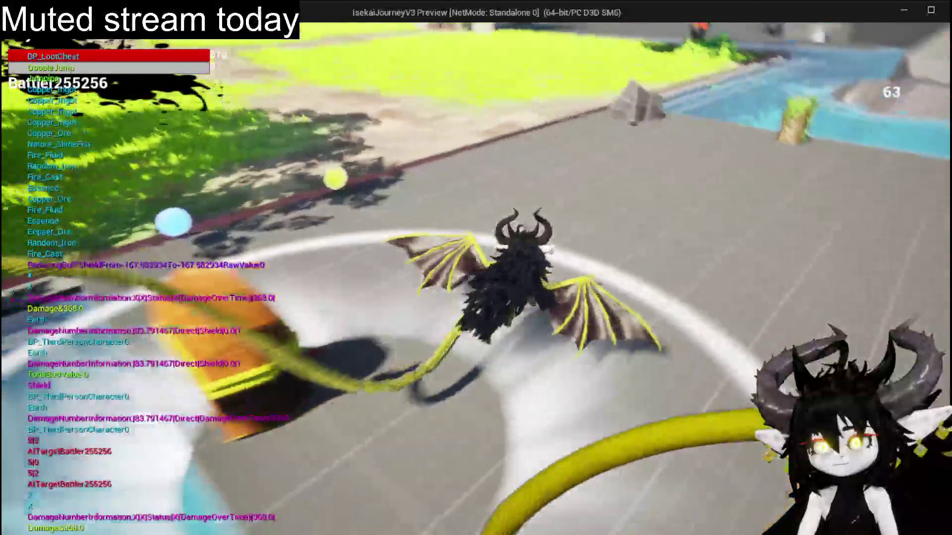
{"action": "key", "text": "Escape"}
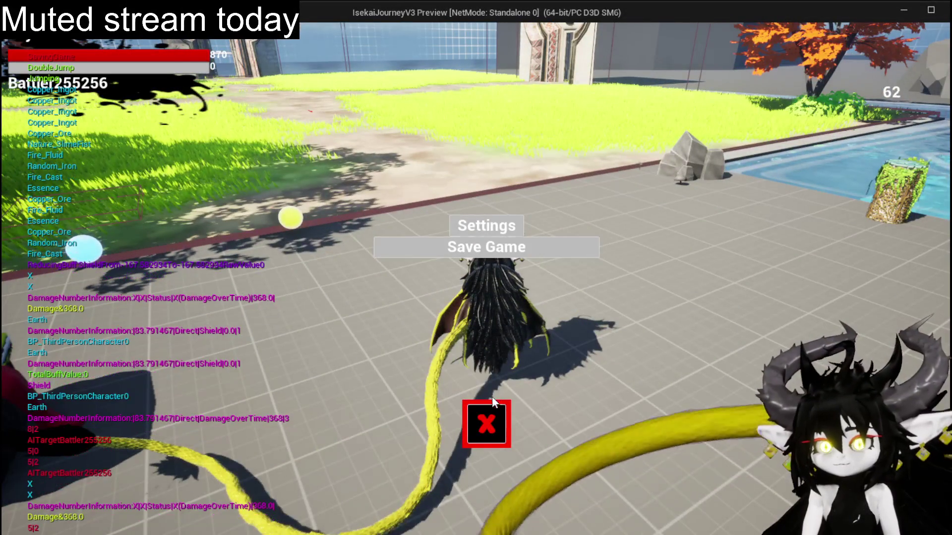
{"action": "left_click", "coordinate": [486, 424]}
{"action": "key", "text": "Escape"}
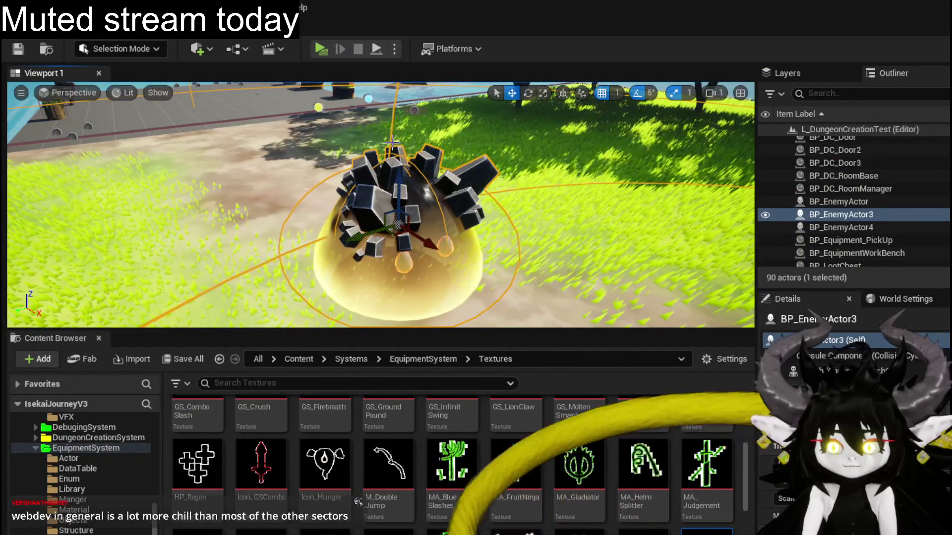
Switch to AbilityDecoder, view the GetAbilityDamageType function, and compile and save the Blueprint.
{"action": "key", "text": "alt+Tab"}
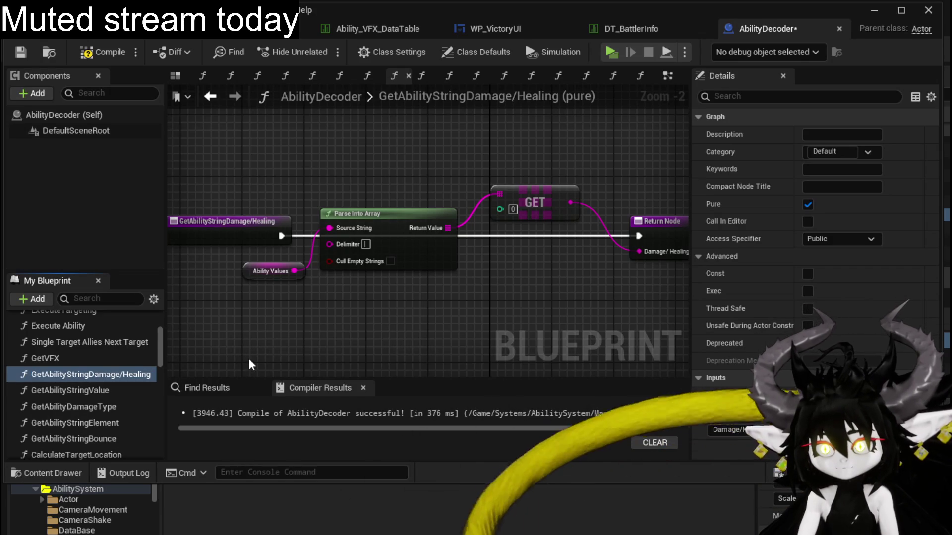
{"action": "double_click", "coordinate": [95, 415]}
{"action": "scroll", "coordinate": [510, 250], "scroll_direction": "up", "scroll_amount": 3}
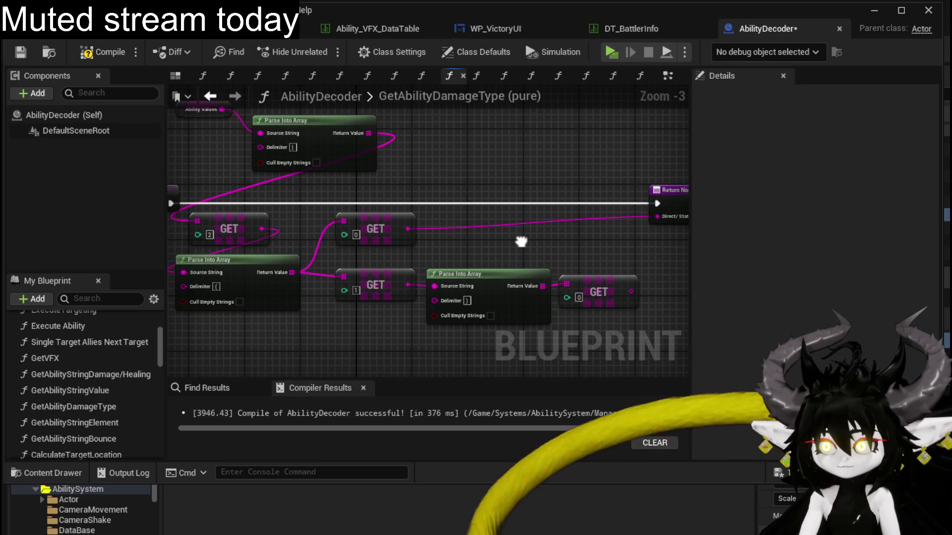
{"action": "left_click_drag", "start_coordinate": [521, 242], "coordinate": [560, 278]}
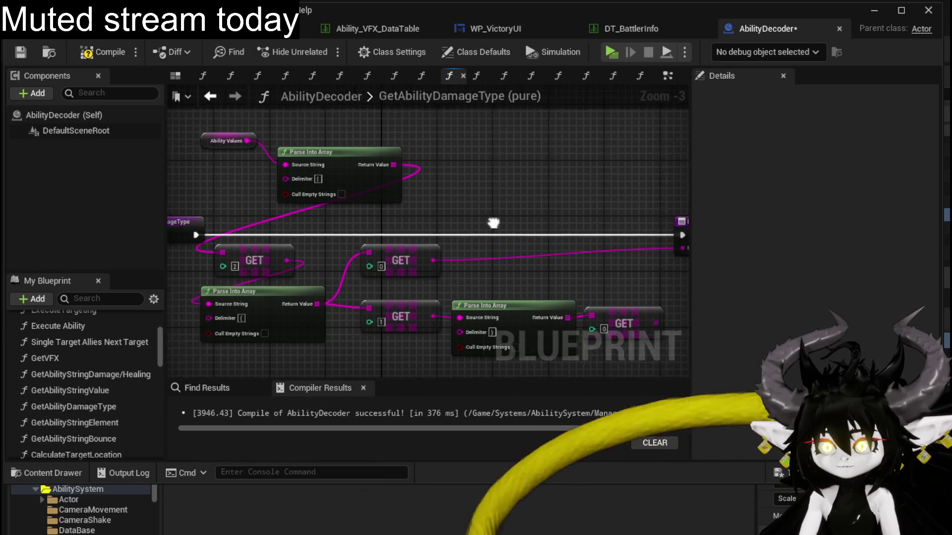
{"action": "left_click_drag", "start_coordinate": [353, 224], "coordinate": [545, 242]}
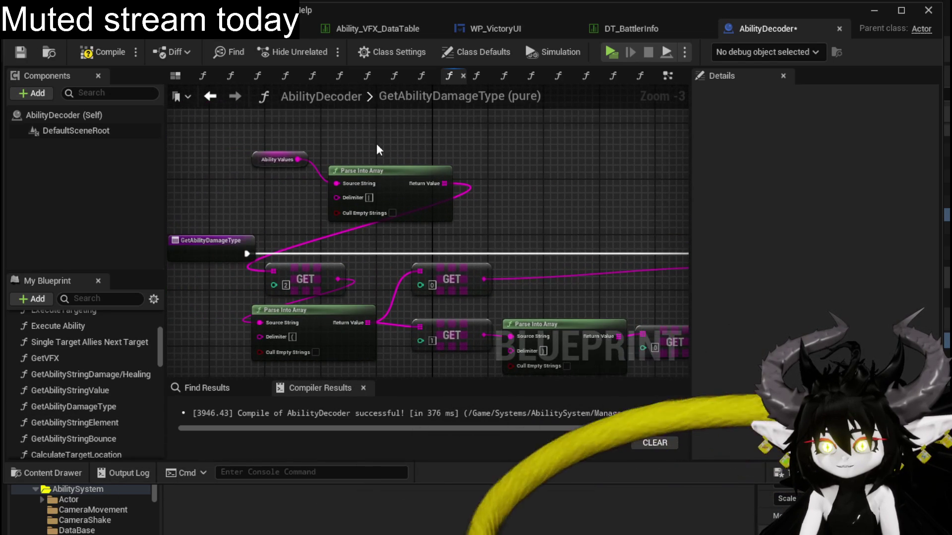
{"action": "left_click", "coordinate": [20, 52]}
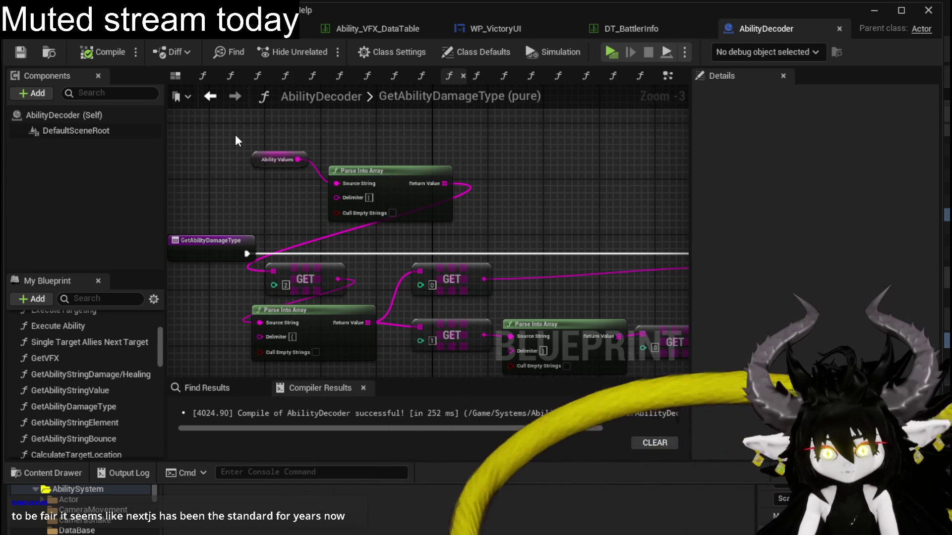
Move the Ability Values node left and down in the GetAbilityDamageType graph.
{"action": "left_click", "coordinate": [279, 159]}
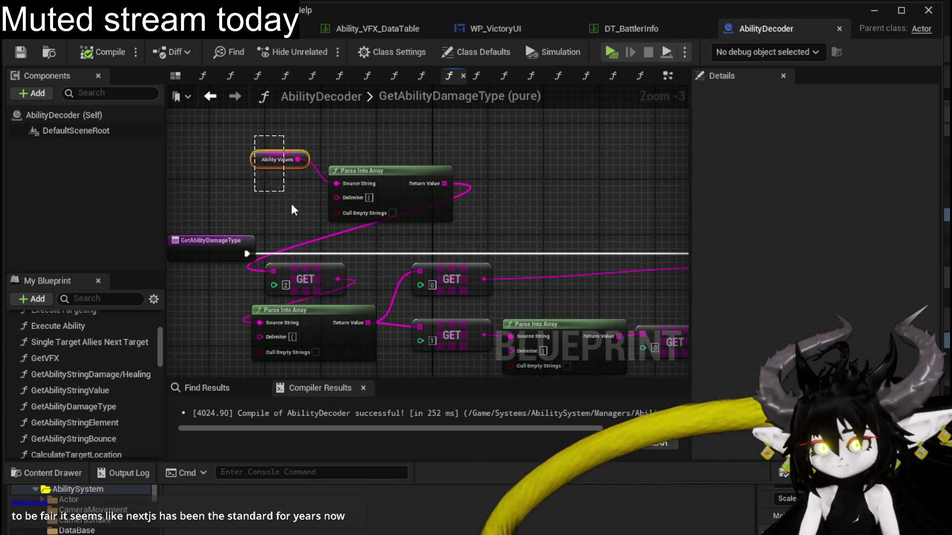
{"action": "left_click_drag", "start_coordinate": [216, 121], "coordinate": [322, 179]}
{"action": "left_click_drag", "start_coordinate": [234, 127], "coordinate": [318, 191]}
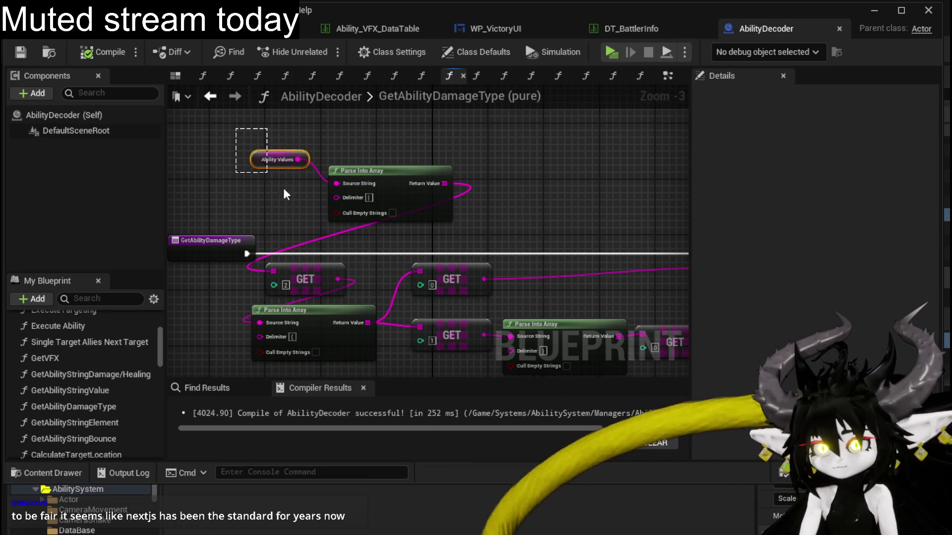
{"action": "left_click", "coordinate": [216, 138]}
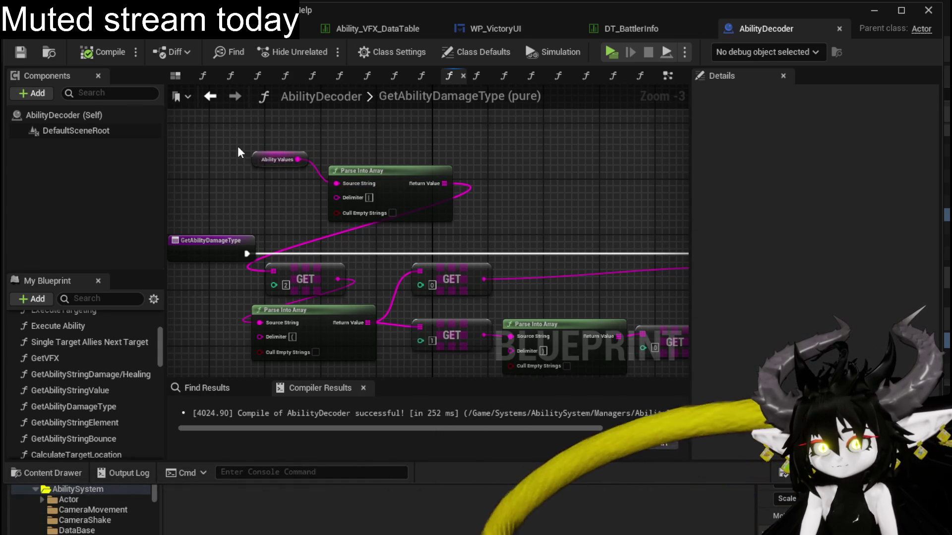
{"action": "left_click_drag", "start_coordinate": [267, 160], "coordinate": [223, 173]}
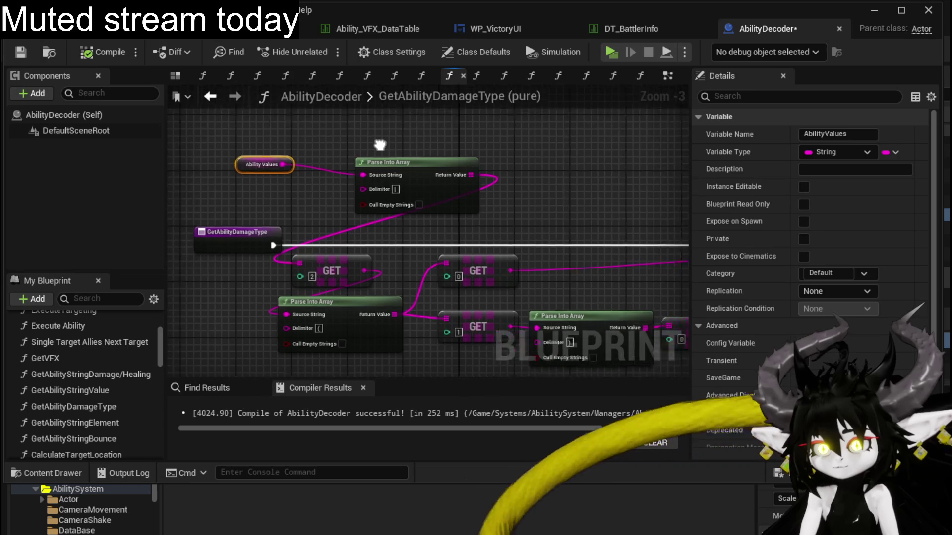
{"action": "left_click_drag", "start_coordinate": [380, 144], "coordinate": [422, 140]}
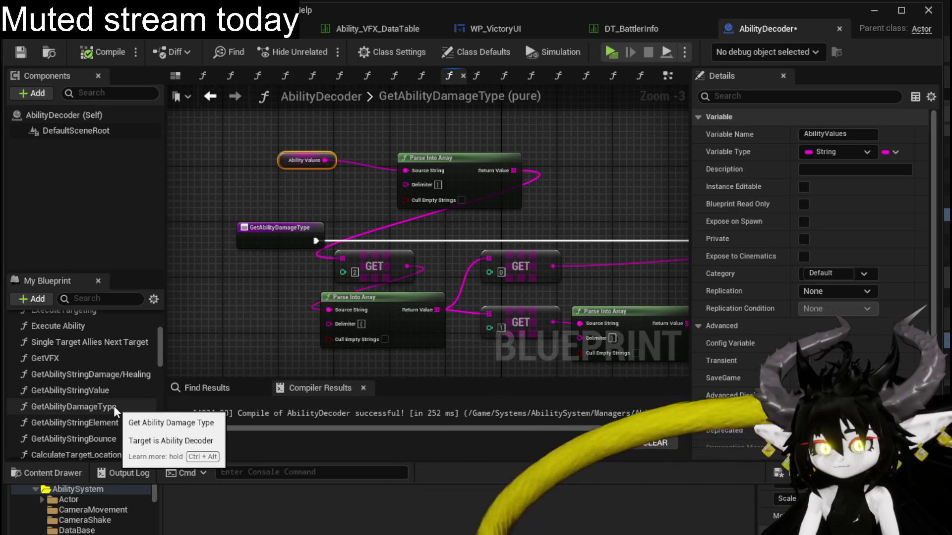
{"action": "scroll", "coordinate": [125, 432], "scroll_direction": "down", "scroll_amount": 1}
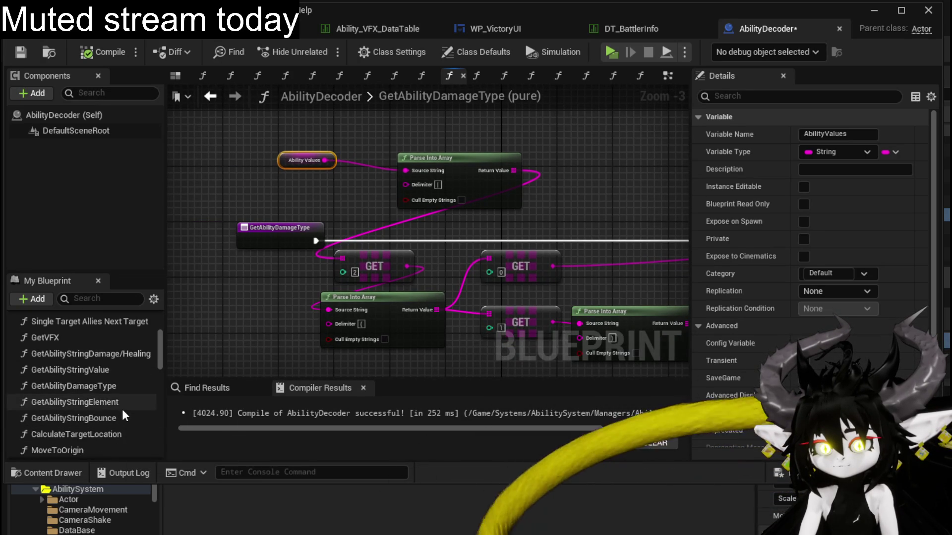
{"action": "left_click", "coordinate": [122, 420]}
Review GetAbilityStringBounce's Ability Values, Parse Into Array and GET nodes.
{"action": "double_click", "coordinate": [121, 420]}
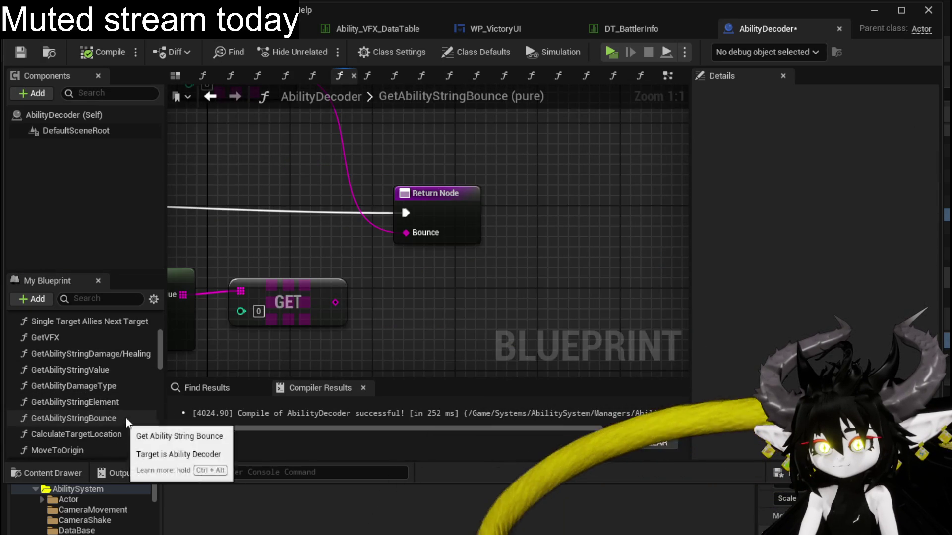
{"action": "scroll", "coordinate": [663, 323], "scroll_direction": "down", "scroll_amount": 1}
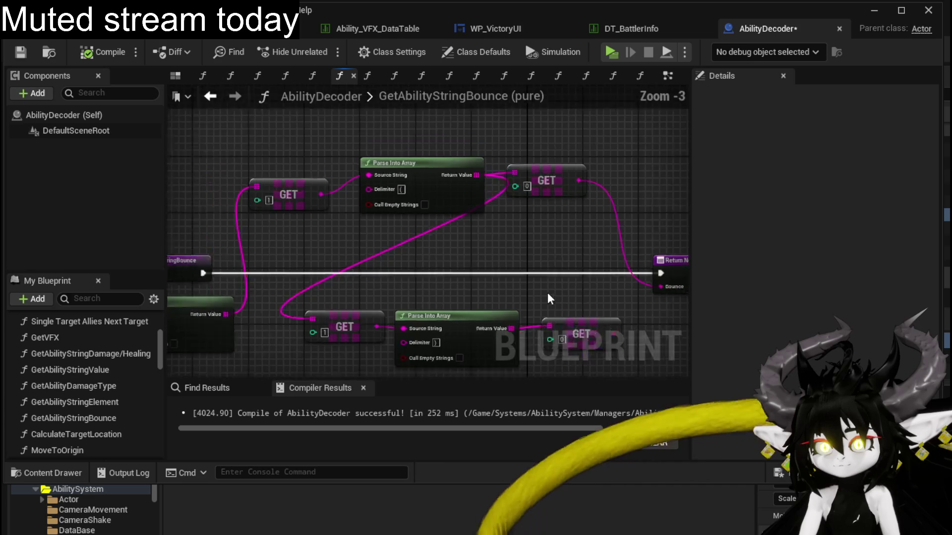
{"action": "scroll", "coordinate": [547, 292], "scroll_direction": "down", "scroll_amount": 1}
{"action": "scroll", "coordinate": [232, 294], "scroll_direction": "up", "scroll_amount": 1}
{"action": "left_click_drag", "start_coordinate": [280, 279], "coordinate": [345, 278]}
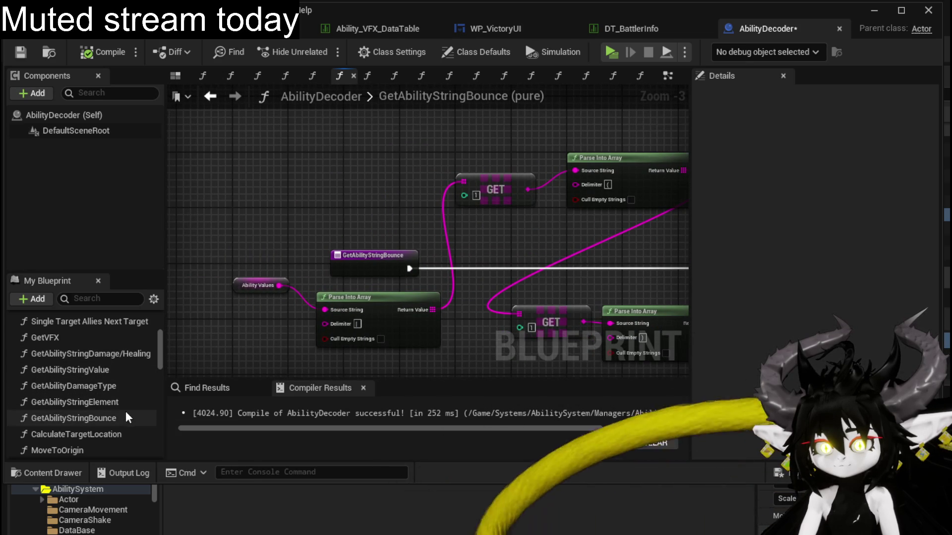
{"action": "left_click", "coordinate": [249, 283]}
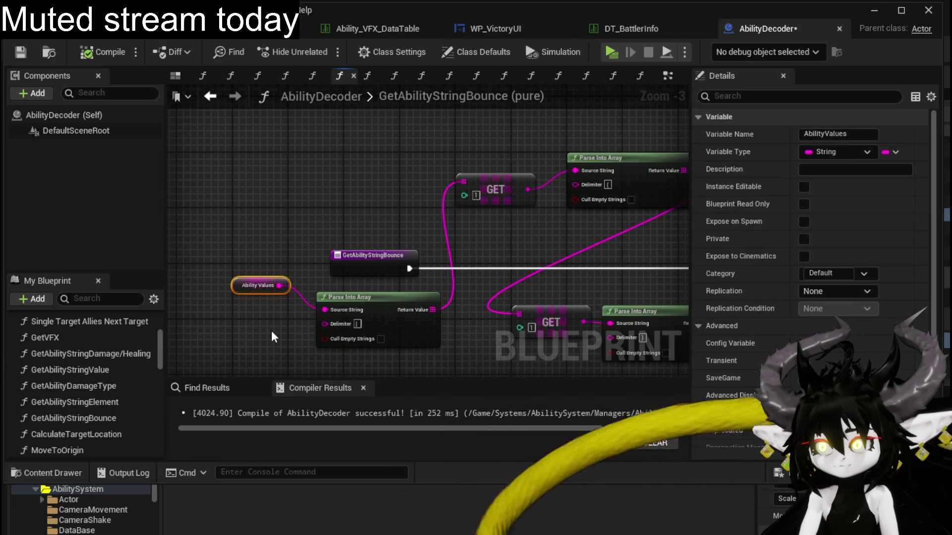
{"action": "mouse_move", "coordinate": [271, 331]}
{"action": "left_mouse_down"}
{"action": "mouse_move", "coordinate": [344, 282]}
{"action": "mouse_move", "coordinate": [288, 295]}
{"action": "left_mouse_up"}
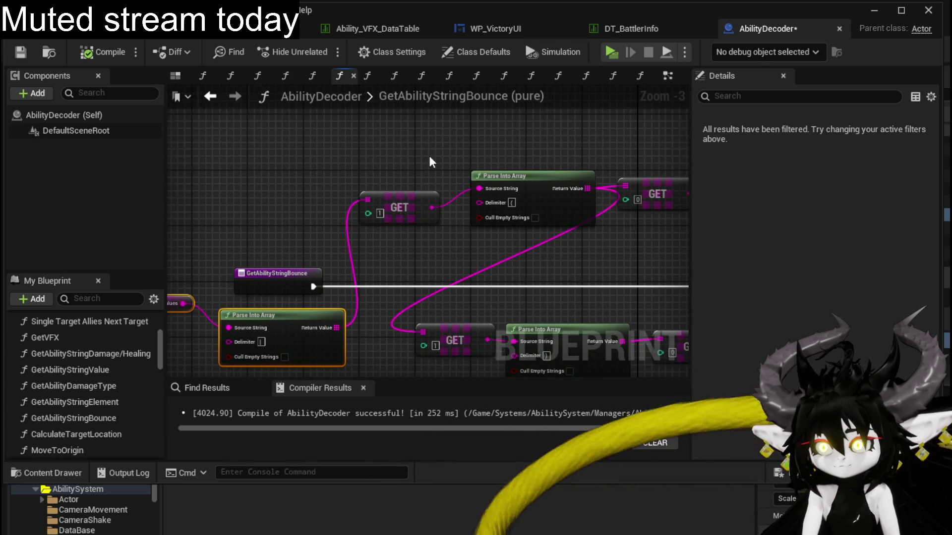
{"action": "left_click_drag", "start_coordinate": [424, 158], "coordinate": [309, 139]}
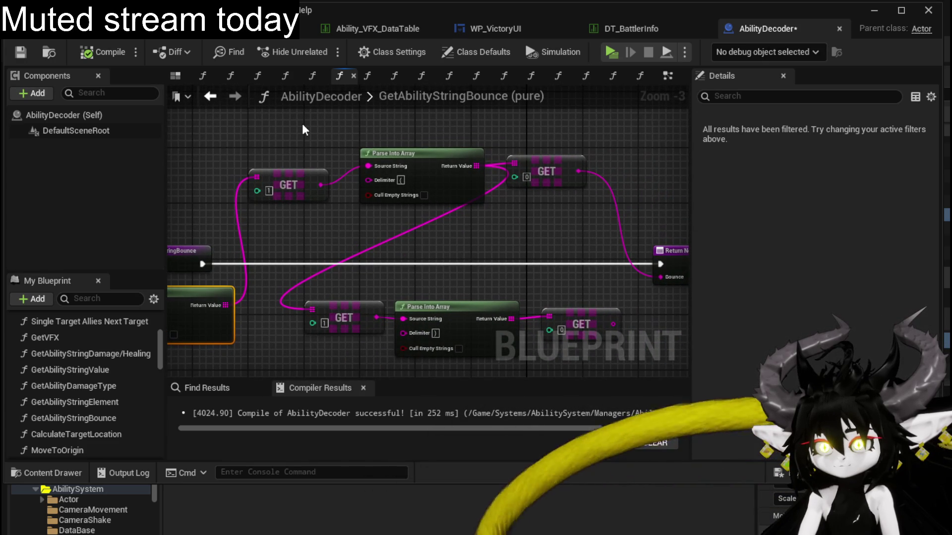
{"action": "mouse_move", "coordinate": [303, 125]}
{"action": "left_mouse_down"}
{"action": "mouse_move", "coordinate": [446, 139]}
{"action": "mouse_move", "coordinate": [324, 150]}
{"action": "mouse_move", "coordinate": [259, 138]}
{"action": "left_mouse_up"}
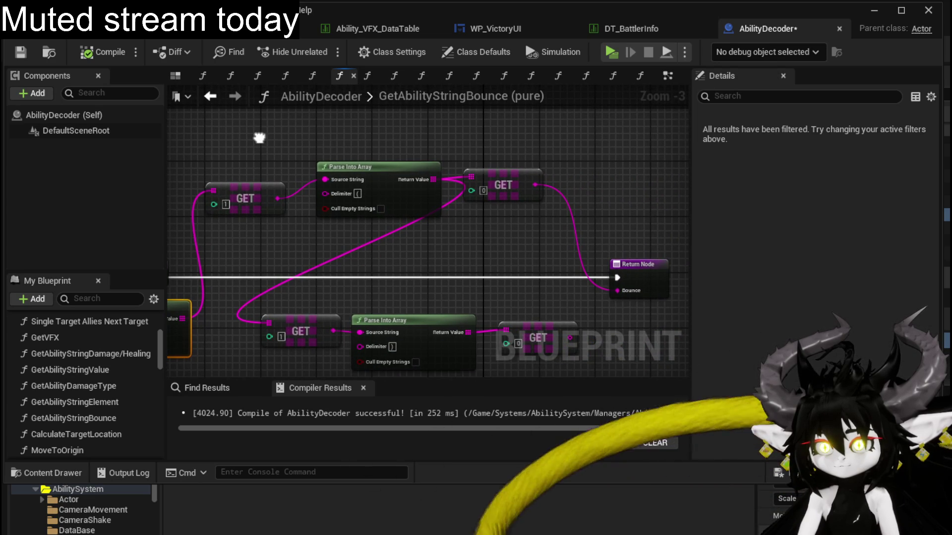
{"action": "mouse_move", "coordinate": [259, 137]}
{"action": "left_mouse_down"}
{"action": "mouse_move", "coordinate": [340, 228]}
{"action": "mouse_move", "coordinate": [120, 214]}
{"action": "left_mouse_up"}
Save all packages and step back through viewed graphs to the EventGraph.
{"action": "key", "text": "ctrl+s"}
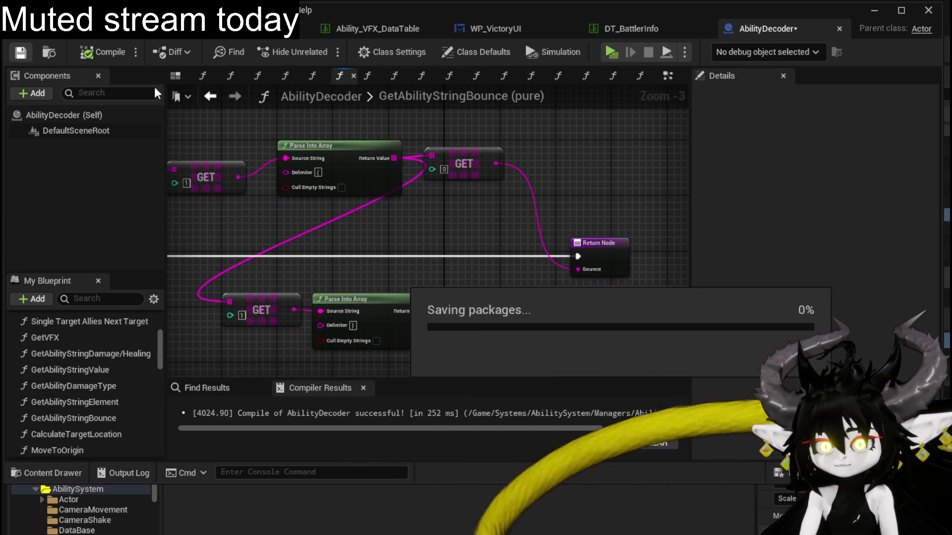
{"action": "left_click", "coordinate": [210, 95]}
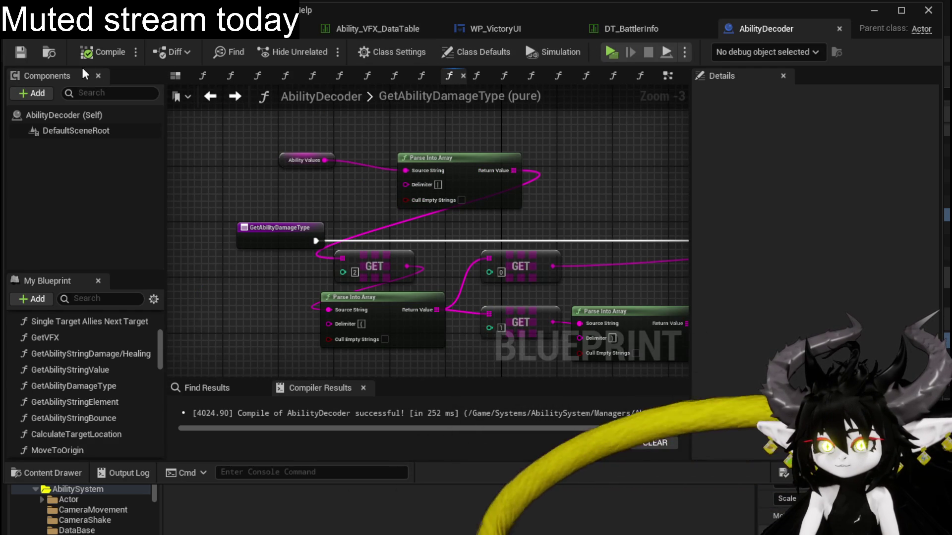
{"action": "left_click", "coordinate": [212, 96]}
Feed GetAbilityStringBounce into a Print String node wired from the VFX attack event.
{"action": "left_click", "coordinate": [212, 96]}
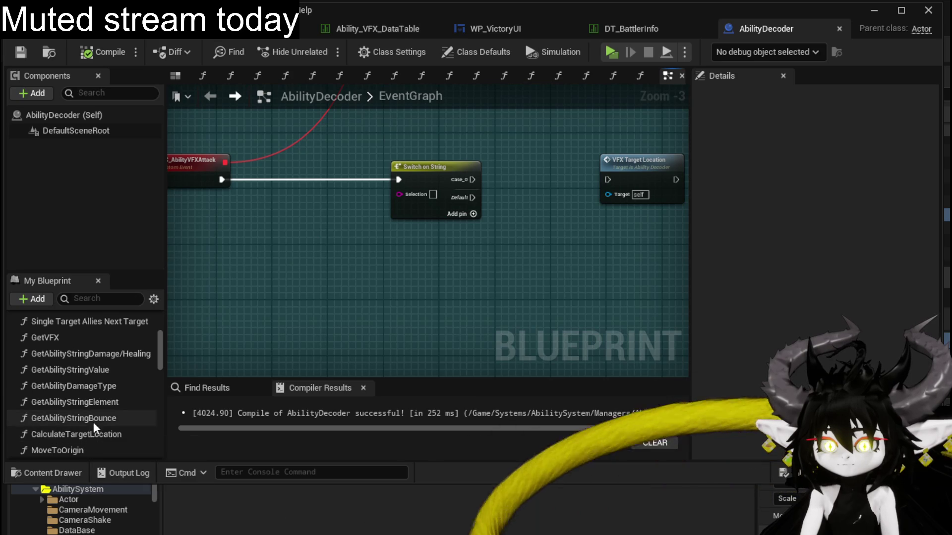
{"action": "left_click_drag", "start_coordinate": [98, 418], "coordinate": [289, 239]}
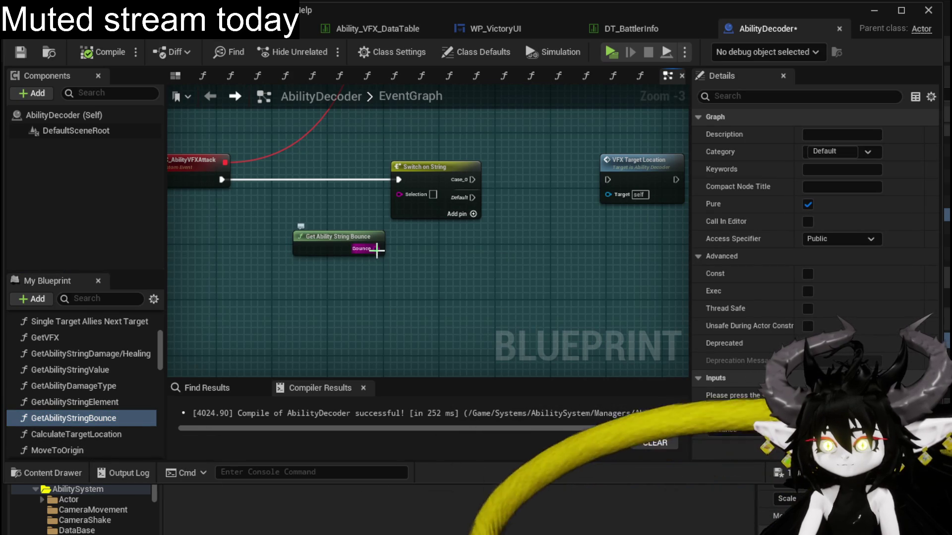
{"action": "left_click_drag", "start_coordinate": [382, 252], "coordinate": [486, 260]}
{"action": "type", "text": "Pri"}
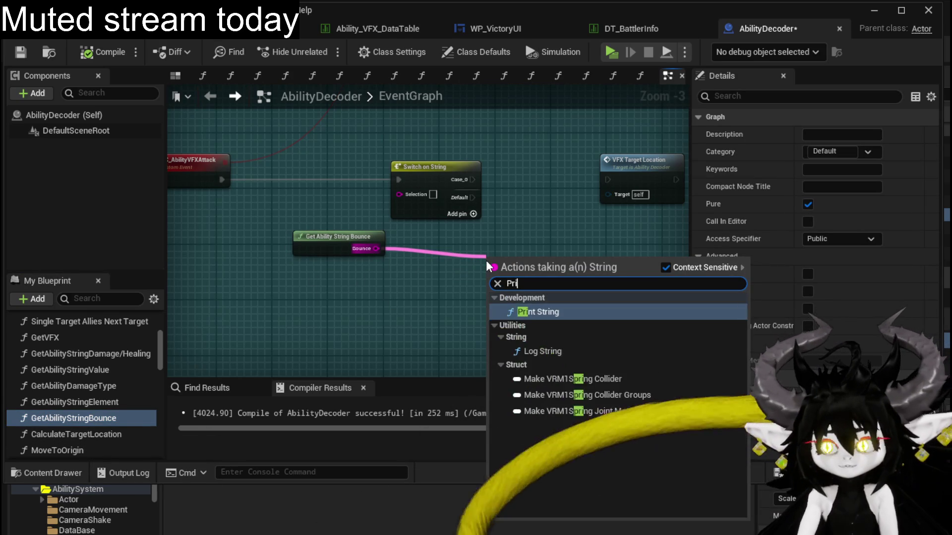
{"action": "type", "text": "nt String"}
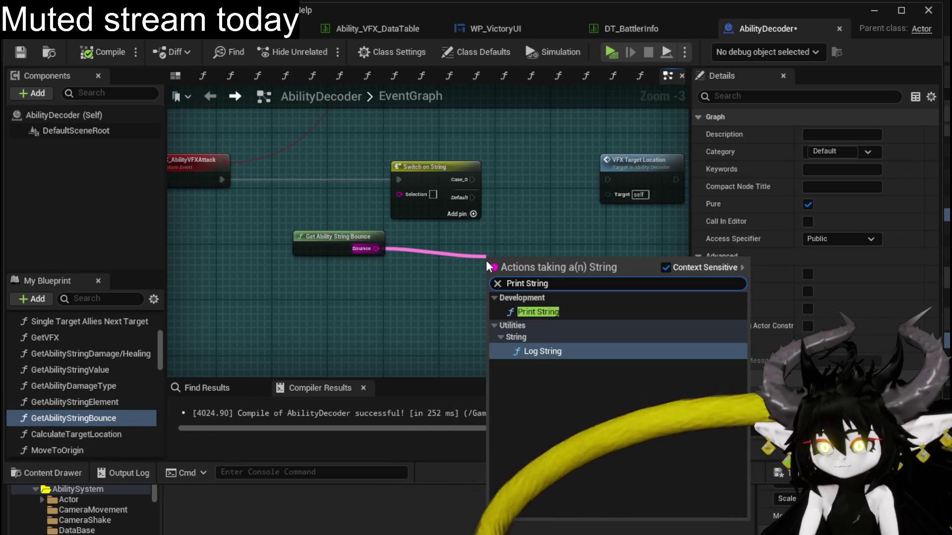
{"action": "left_click", "coordinate": [535, 312]}
{"action": "left_click_drag", "start_coordinate": [408, 165], "coordinate": [455, 116]}
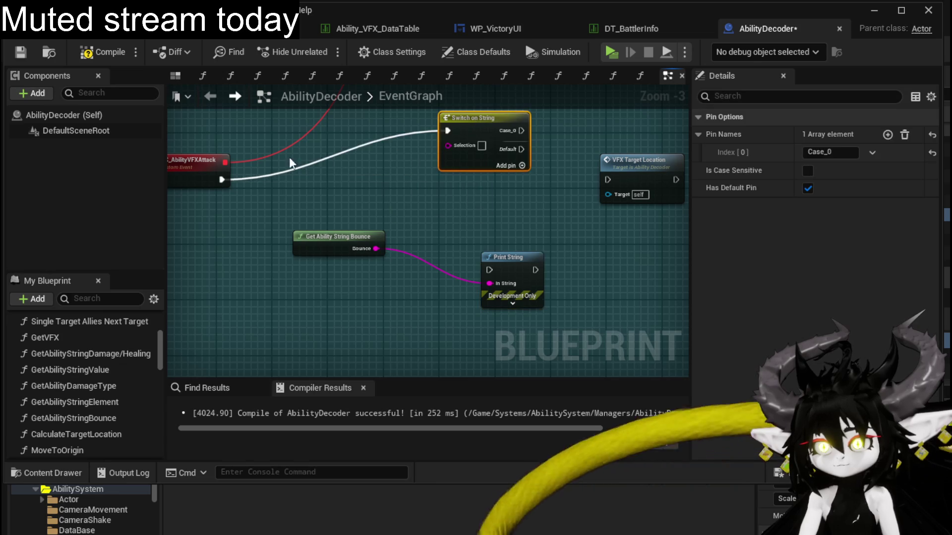
{"action": "mouse_move", "coordinate": [222, 179]}
{"action": "left_mouse_down"}
{"action": "mouse_move", "coordinate": [489, 270]}
{"action": "mouse_move", "coordinate": [458, 211]}
{"action": "left_mouse_up"}
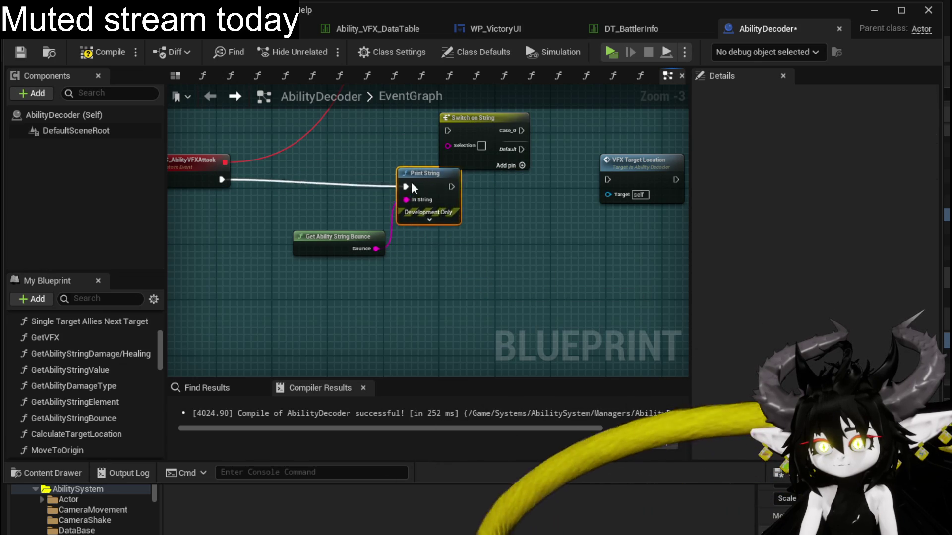
{"action": "left_click_drag", "start_coordinate": [411, 185], "coordinate": [376, 177]}
{"action": "left_click_drag", "start_coordinate": [336, 245], "coordinate": [215, 231]}
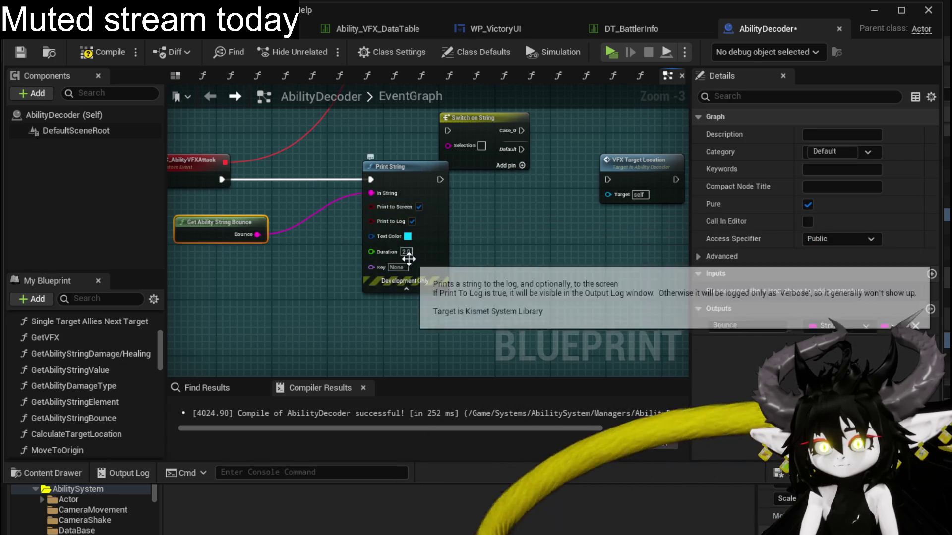
Set Print String's text colour to magenta and its duration to 80 seconds.
{"action": "left_click", "coordinate": [408, 236]}
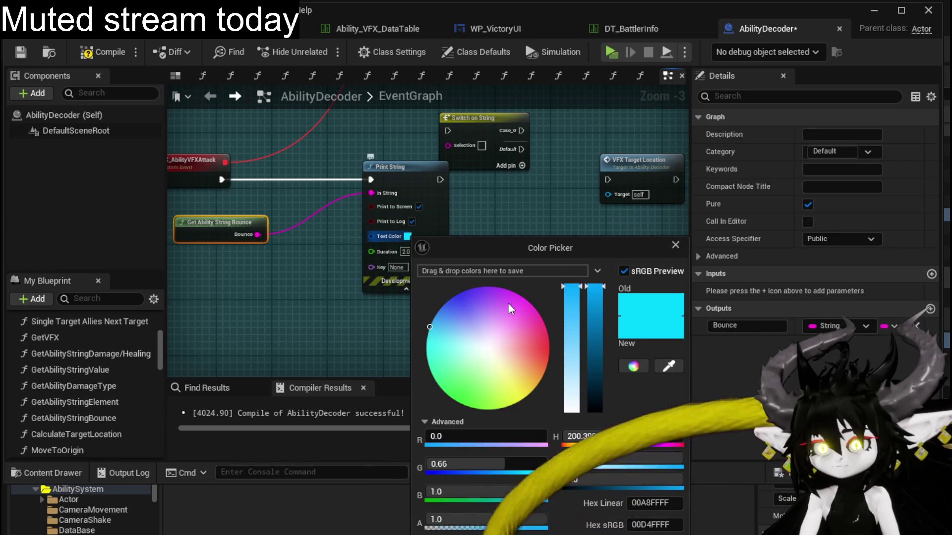
{"action": "left_click", "coordinate": [528, 301]}
{"action": "left_click", "coordinate": [399, 212]}
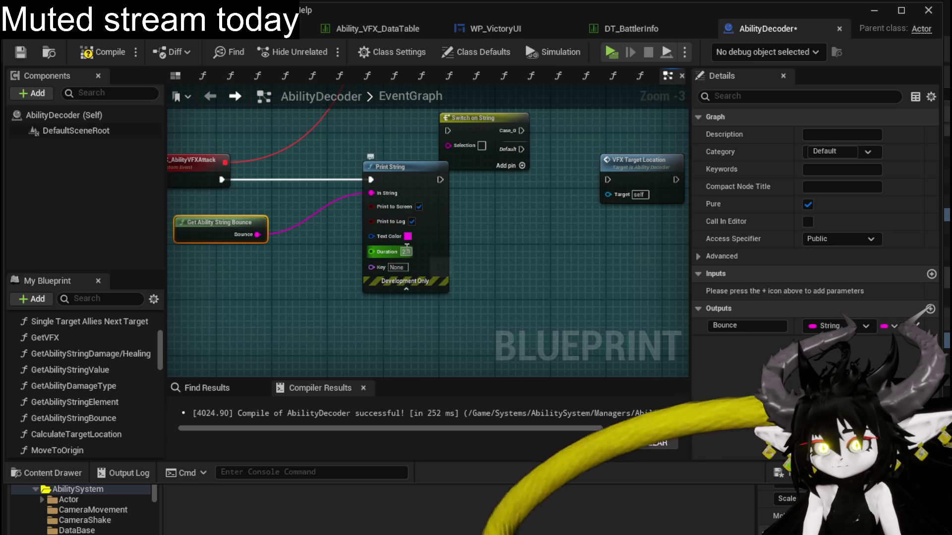
{"action": "type", "text": "80"}
{"action": "key", "text": "Return"}
{"action": "left_click_drag", "start_coordinate": [280, 250], "coordinate": [368, 240]}
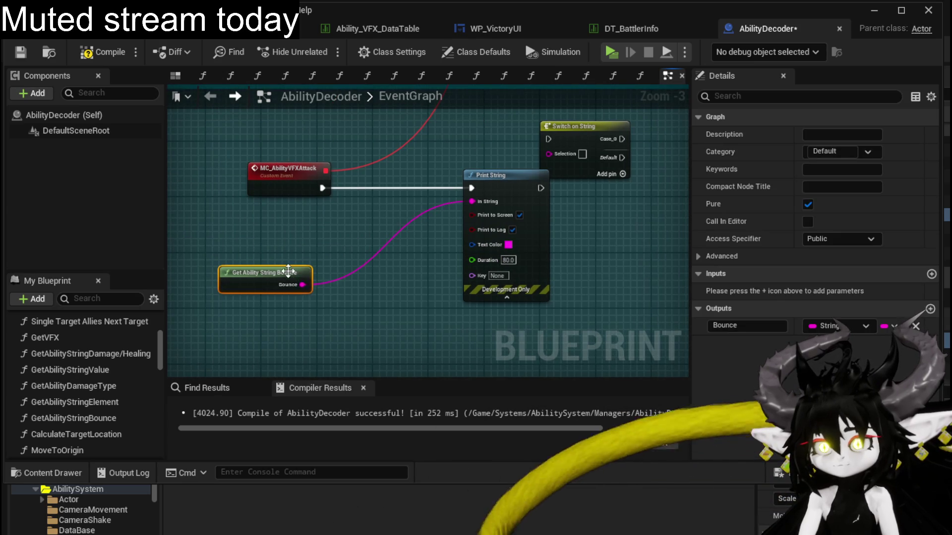
{"action": "left_click_drag", "start_coordinate": [301, 285], "coordinate": [319, 227]}
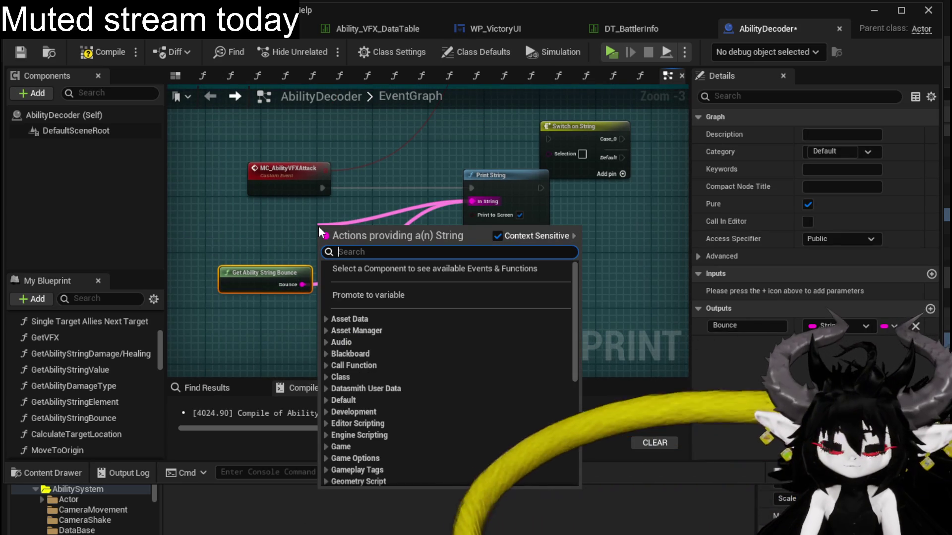
{"action": "type", "text": "append"}
Append the label 'TargetingTypeAbilityDecoder' before the Bounce value fed to Print String.
{"action": "key", "text": "Return"}
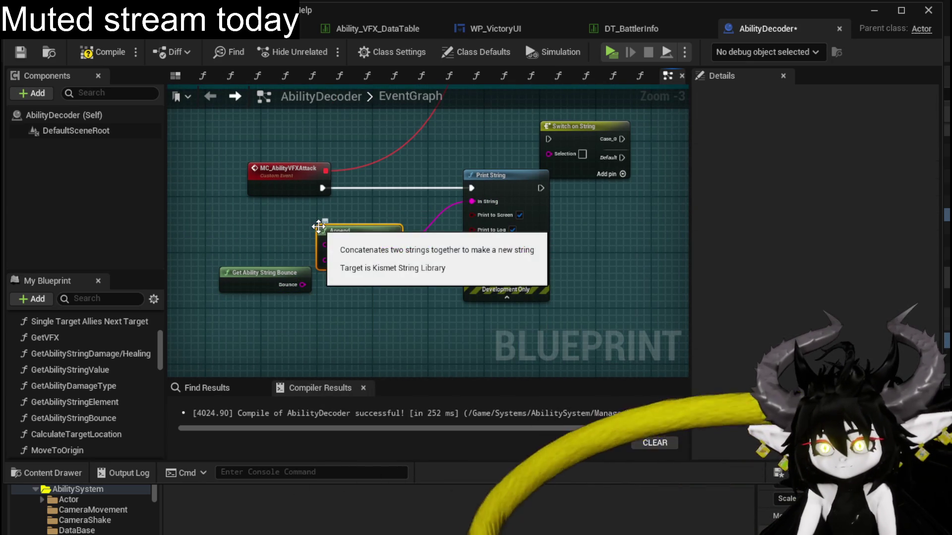
{"action": "left_click_drag", "start_coordinate": [294, 285], "coordinate": [325, 259]}
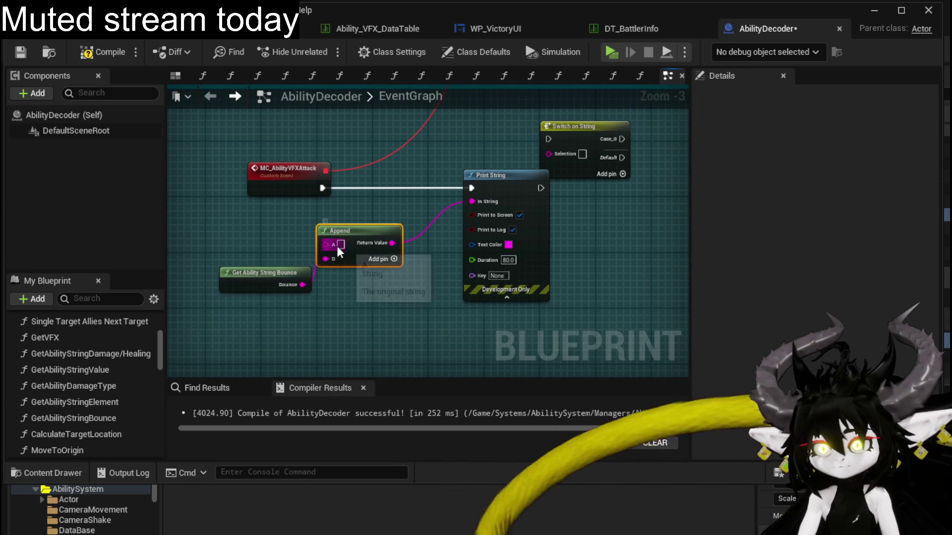
{"action": "left_click", "coordinate": [341, 244]}
{"action": "type", "text": "Target"}
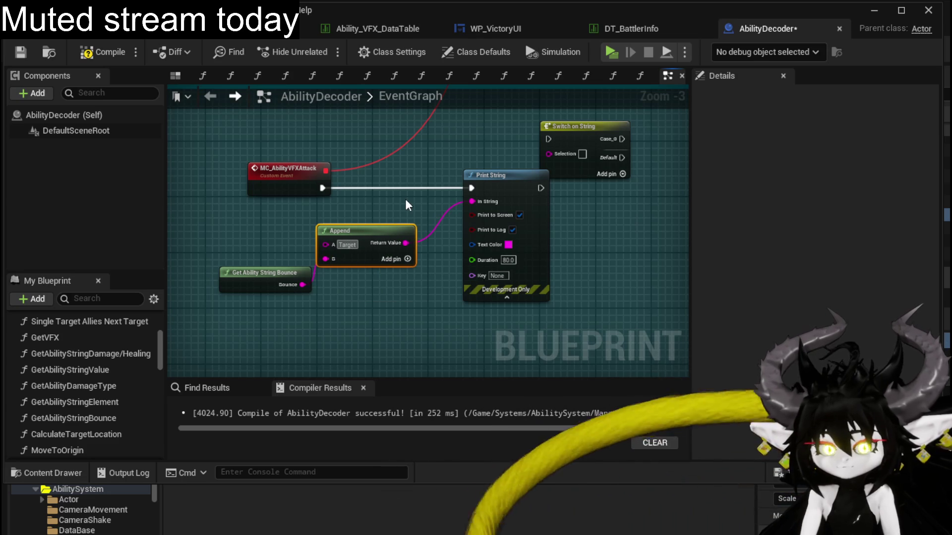
{"action": "type", "text": "ingTypeAbi"}
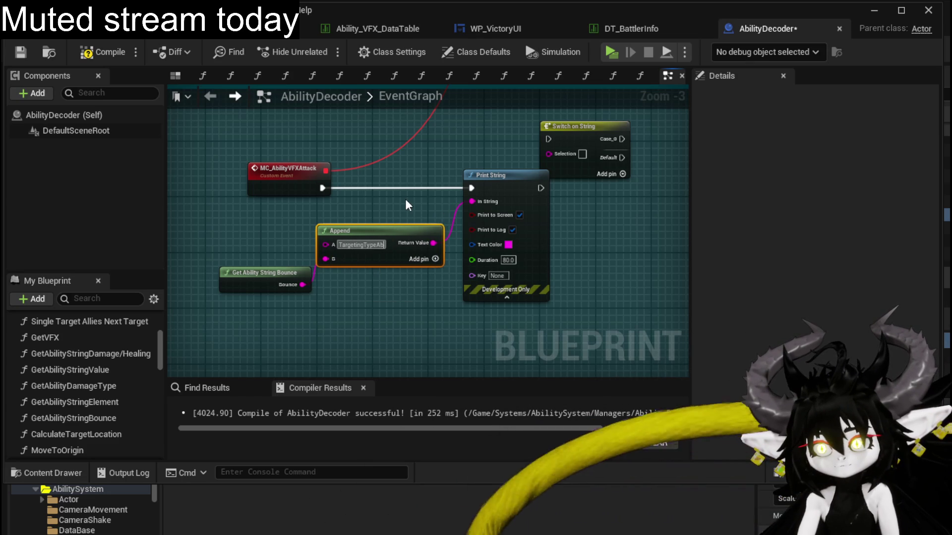
{"action": "type", "text": "lityDecoder"}
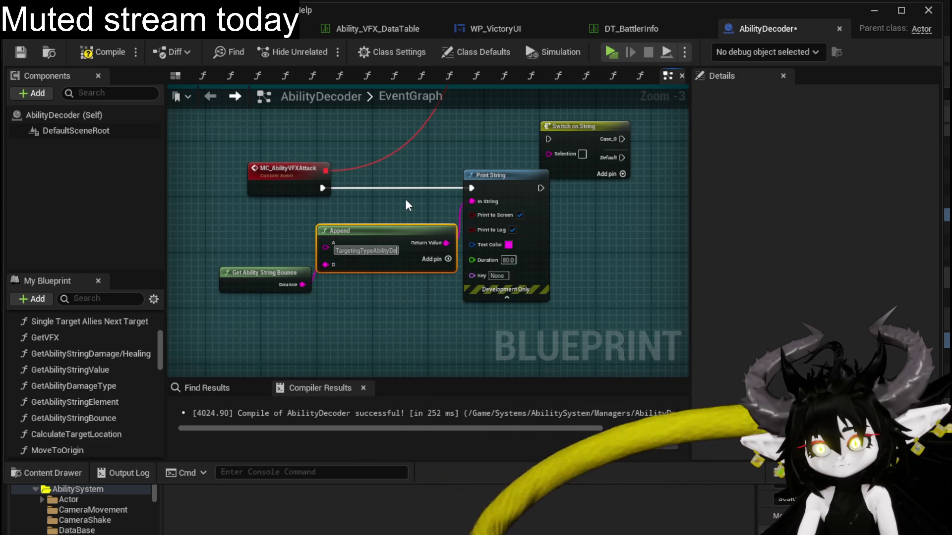
{"action": "key", "text": "Return"}
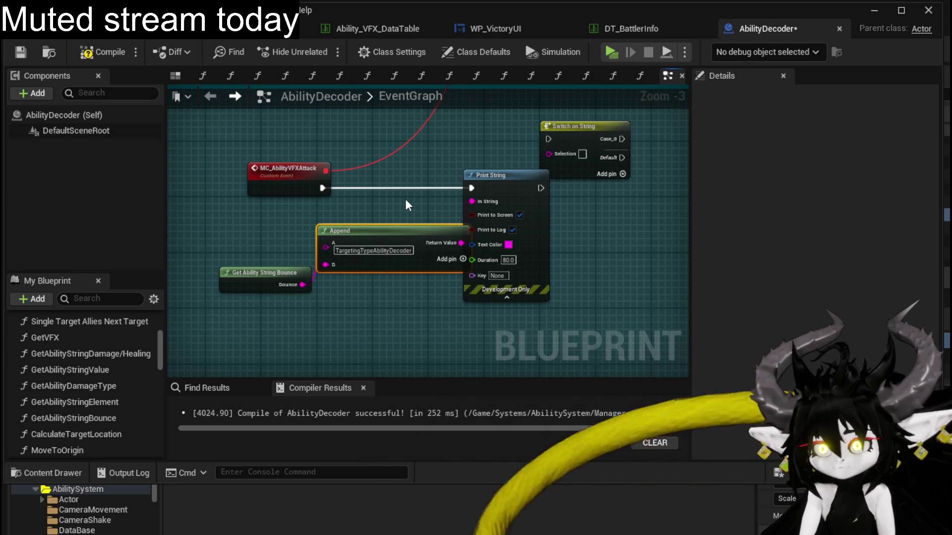
{"action": "left_click_drag", "start_coordinate": [396, 234], "coordinate": [368, 221]}
Tidy the layout around the VFX Target Location and Switch on String nodes.
{"action": "left_click_drag", "start_coordinate": [544, 188], "coordinate": [274, 216]}
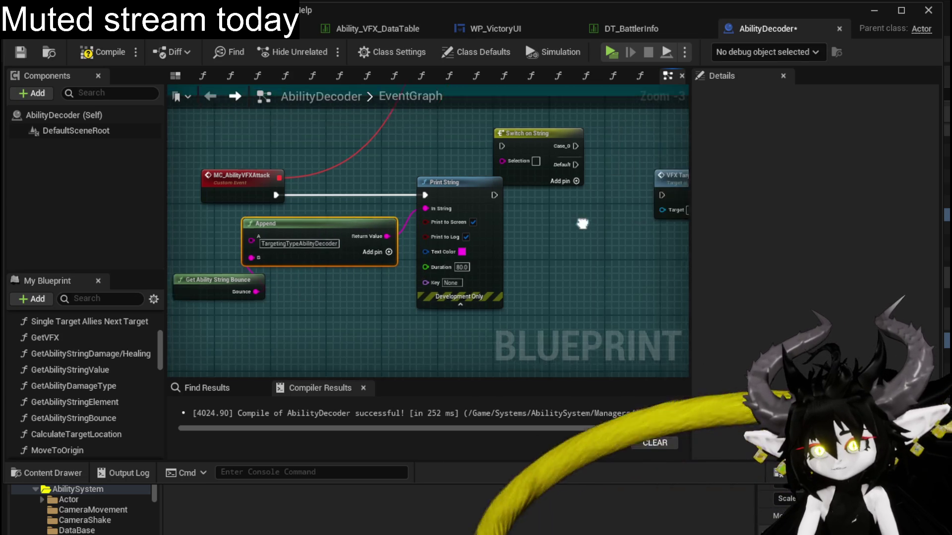
{"action": "left_click", "coordinate": [451, 215]}
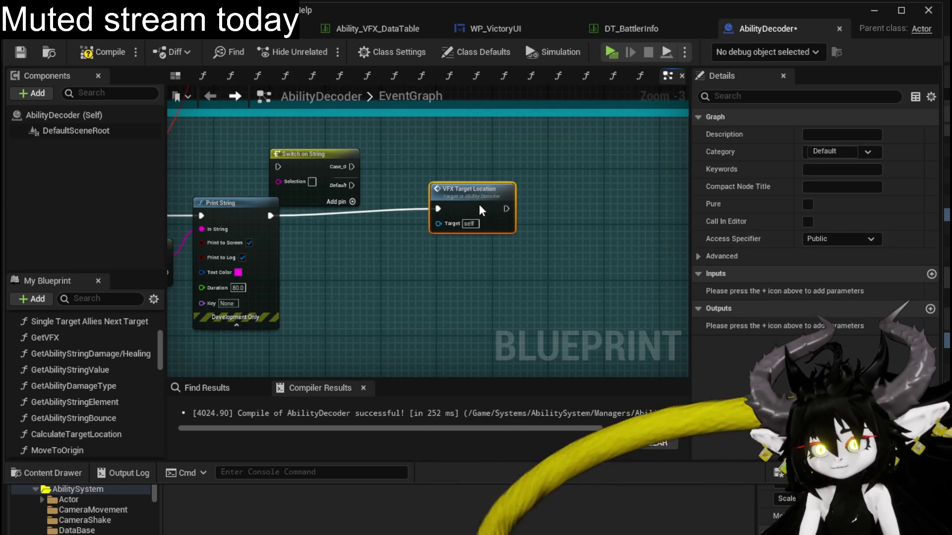
{"action": "left_click", "coordinate": [391, 164]}
{"action": "mouse_move", "coordinate": [392, 164]}
{"action": "left_mouse_down"}
{"action": "mouse_move", "coordinate": [480, 177]}
{"action": "mouse_move", "coordinate": [414, 156]}
{"action": "left_mouse_up"}
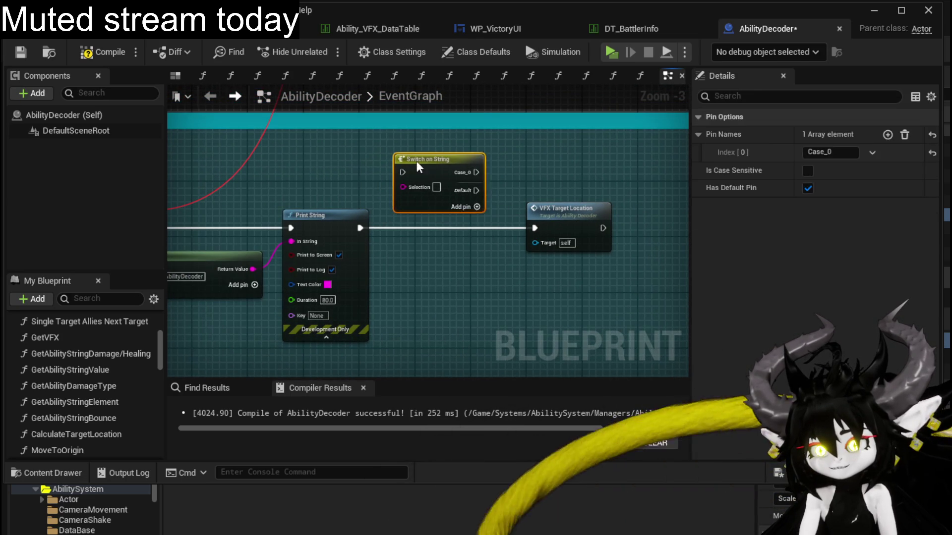
{"action": "left_click", "coordinate": [402, 128]}
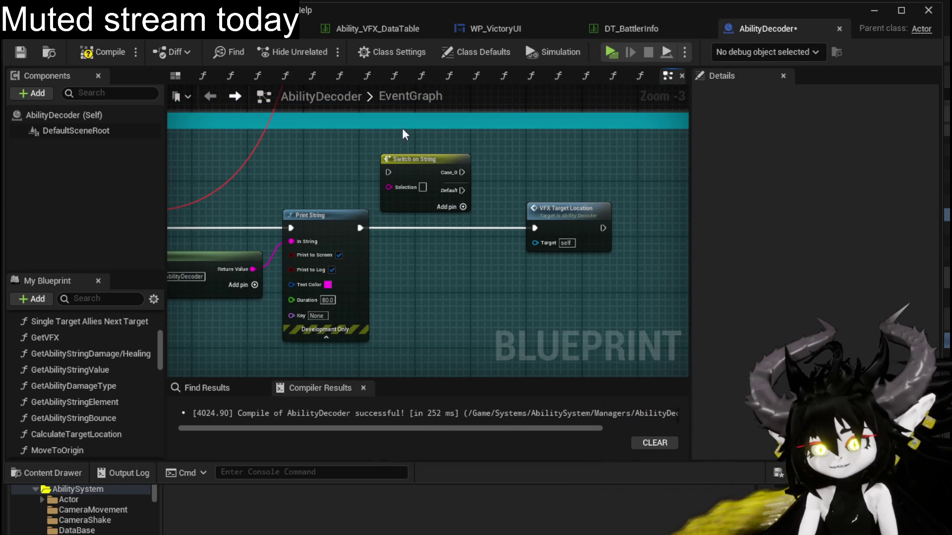
Compile and save AbilityDecoder, then return to the level editor.
{"action": "left_click", "coordinate": [21, 52]}
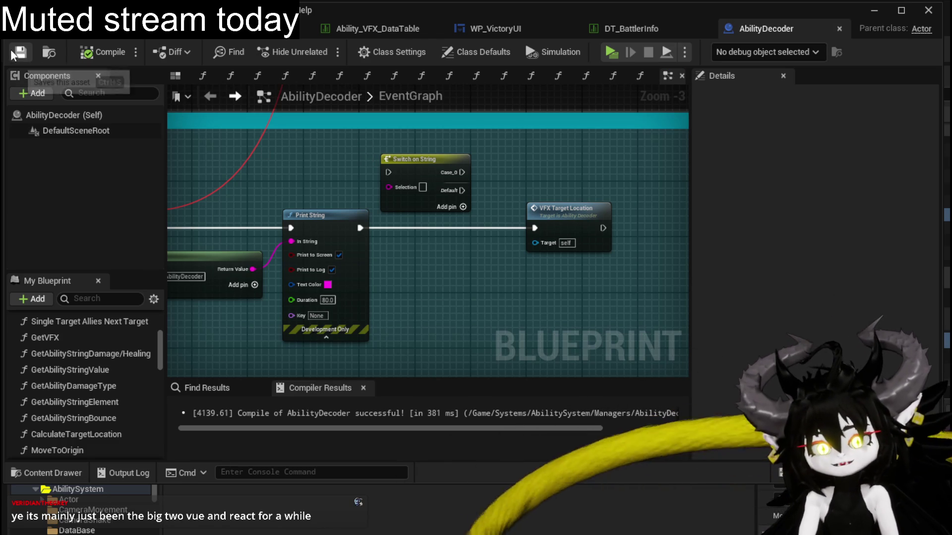
{"action": "left_click", "coordinate": [873, 10]}
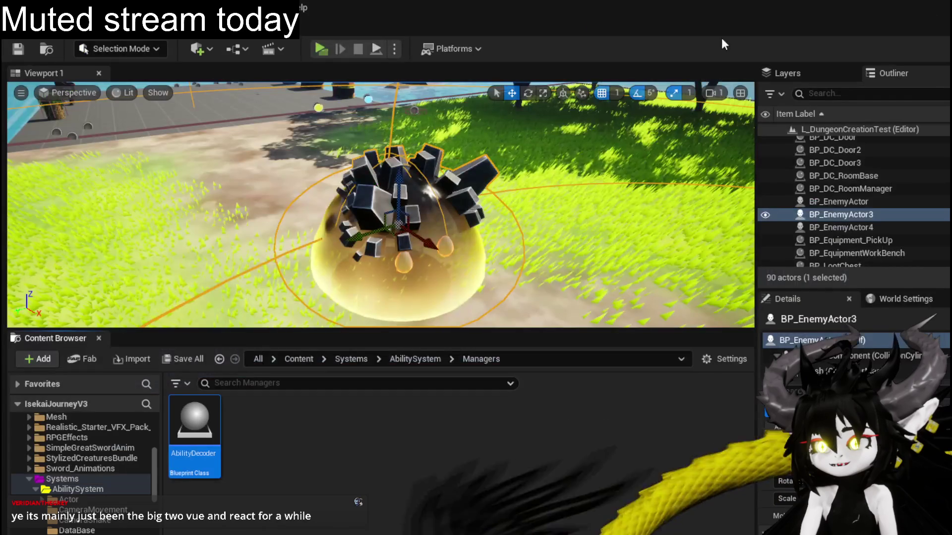
Play-test against Slime_Earth, casting SummonSpawn and Pillar to see the debug messages, then stop.
{"action": "left_click", "coordinate": [325, 48]}
{"action": "key", "text": "w"}
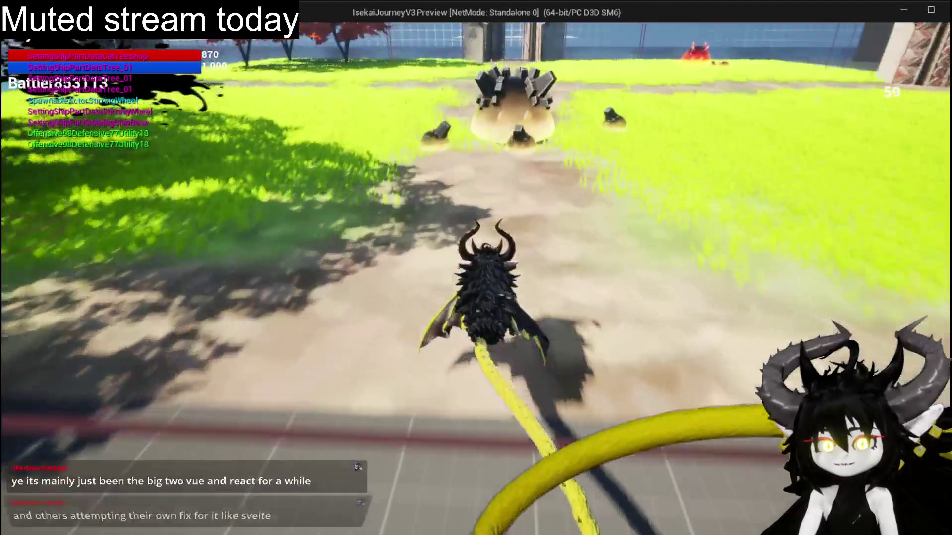
{"action": "key", "text": "w"}
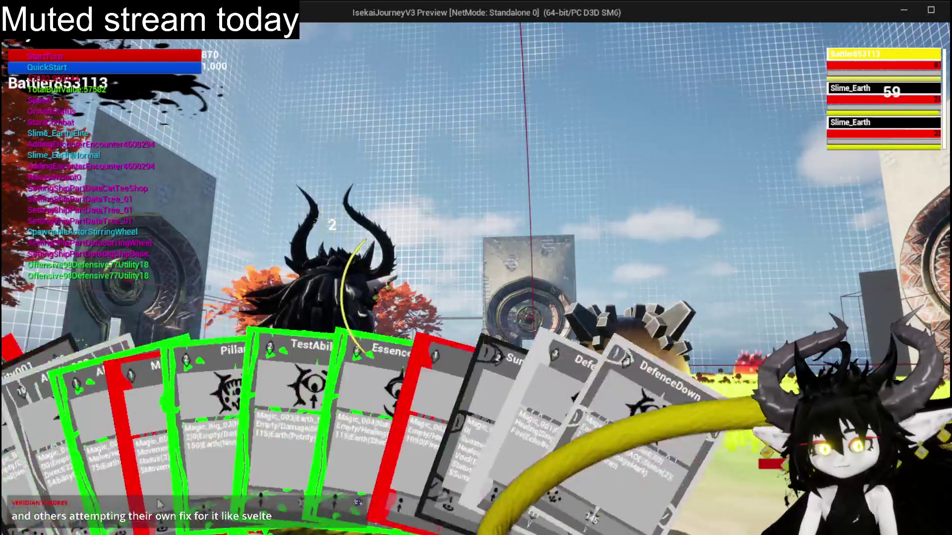
{"action": "left_click", "coordinate": [134, 462]}
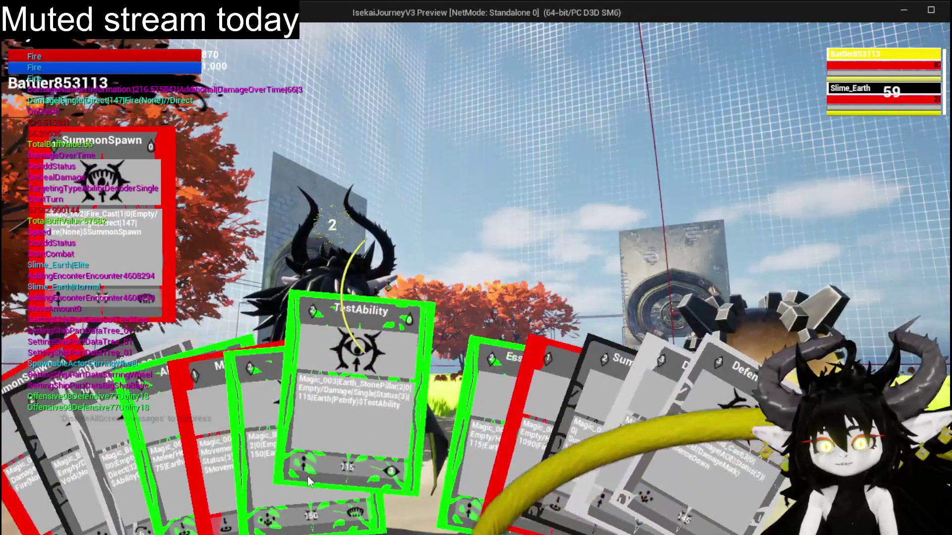
{"action": "left_click", "coordinate": [257, 469]}
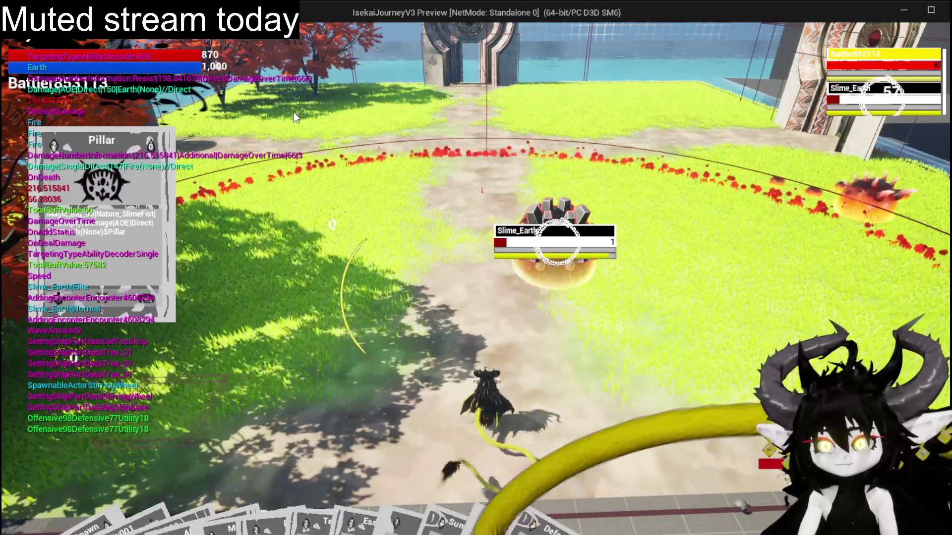
{"action": "key", "text": "Escape"}
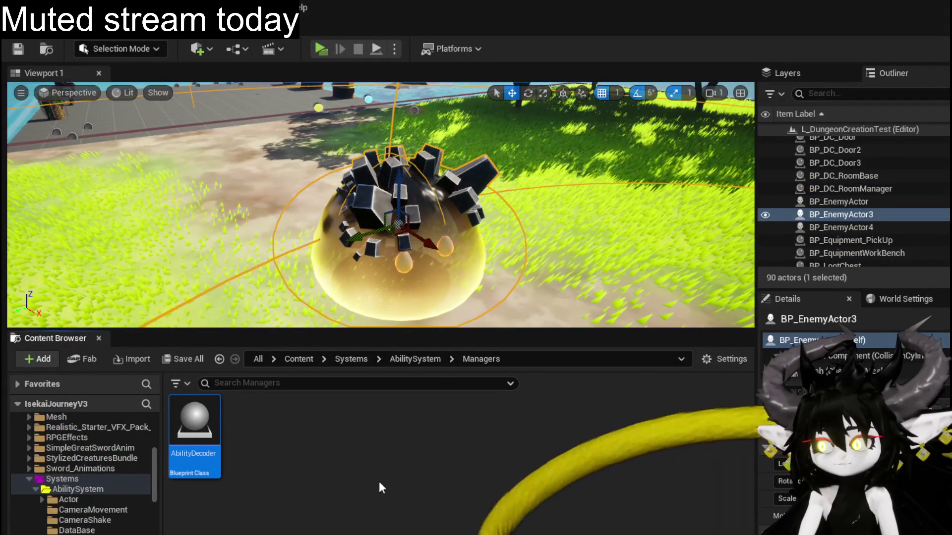
Insert a Switch on String between Print String and VFX Target Location in AbilityDecoder.
{"action": "double_click", "coordinate": [217, 438]}
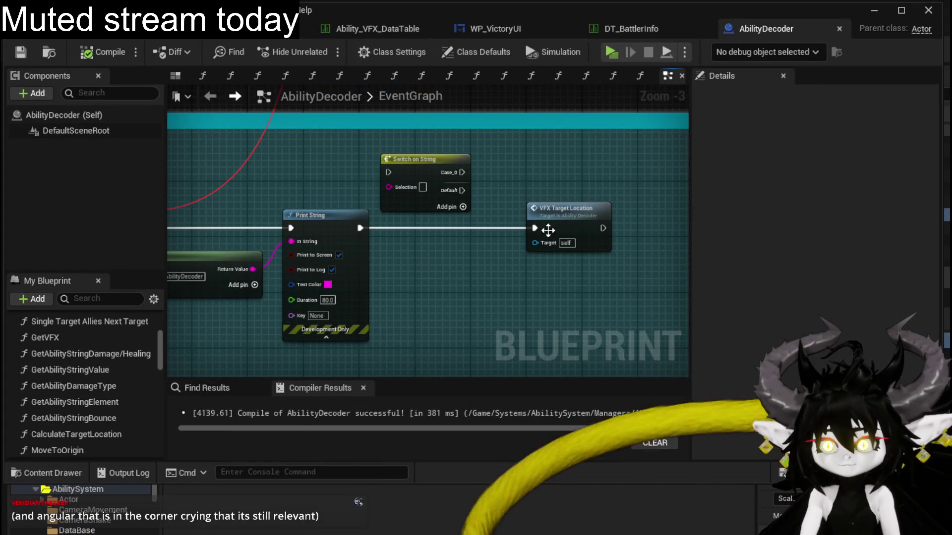
{"action": "left_click_drag", "start_coordinate": [548, 230], "coordinate": [586, 211]}
{"action": "left_click_drag", "start_coordinate": [383, 239], "coordinate": [444, 249]}
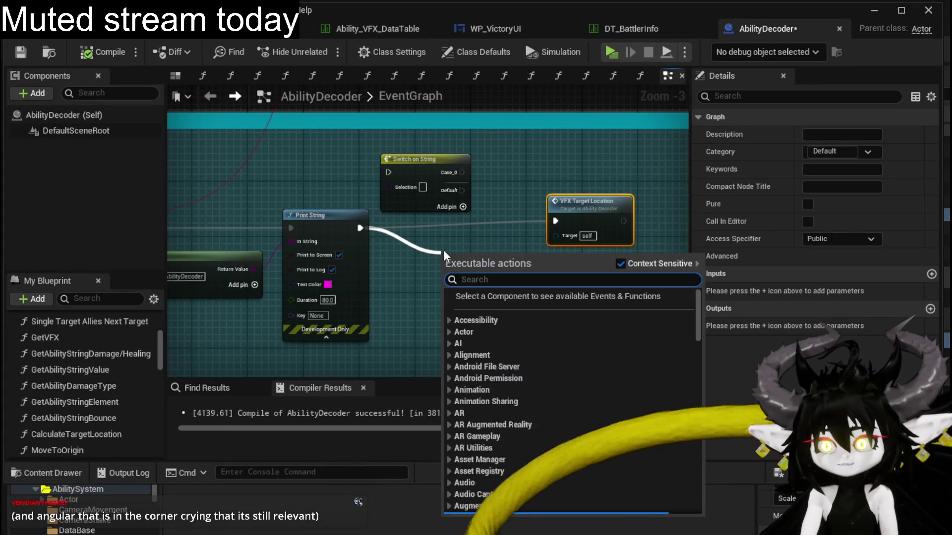
{"action": "left_click", "coordinate": [423, 154]}
{"action": "mouse_move", "coordinate": [423, 155]}
{"action": "left_mouse_down"}
{"action": "mouse_move", "coordinate": [455, 217]}
{"action": "mouse_move", "coordinate": [338, 227]}
{"action": "left_mouse_up"}
{"action": "mouse_move", "coordinate": [404, 227]}
{"action": "left_mouse_down"}
{"action": "mouse_move", "coordinate": [414, 227]}
{"action": "mouse_move", "coordinate": [395, 231]}
{"action": "left_mouse_up"}
Add switch cases named Single, Bounce and AOE, and start a fourth named Self.
{"action": "left_click", "coordinate": [489, 262]}
{"action": "left_click", "coordinate": [490, 276]}
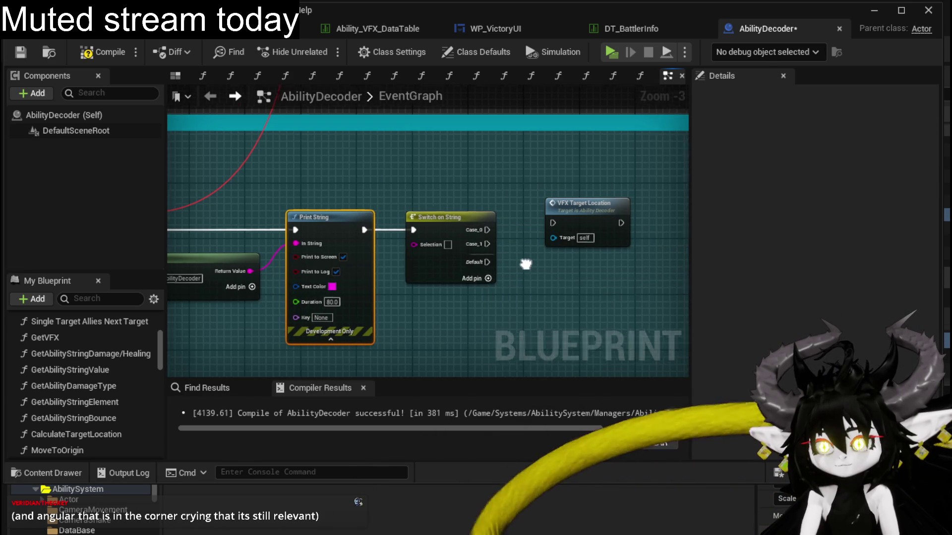
{"action": "left_click_drag", "start_coordinate": [489, 284], "coordinate": [413, 296]}
{"action": "left_click", "coordinate": [413, 296]}
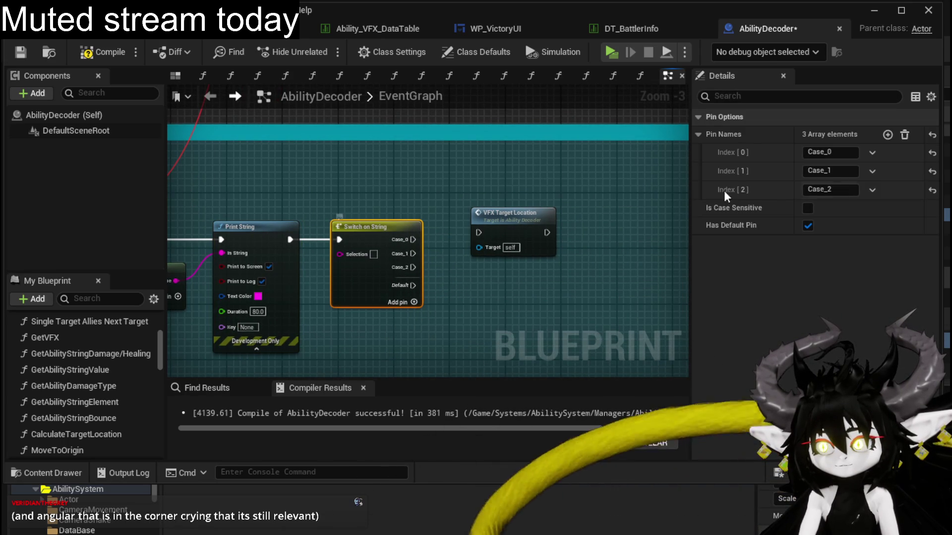
{"action": "type", "text": "S"}
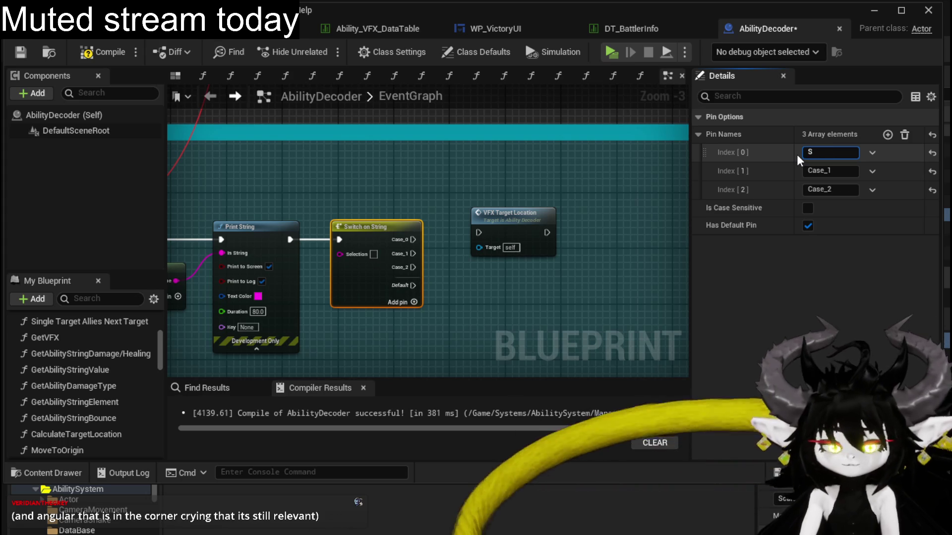
{"action": "type", "text": "ingle"}
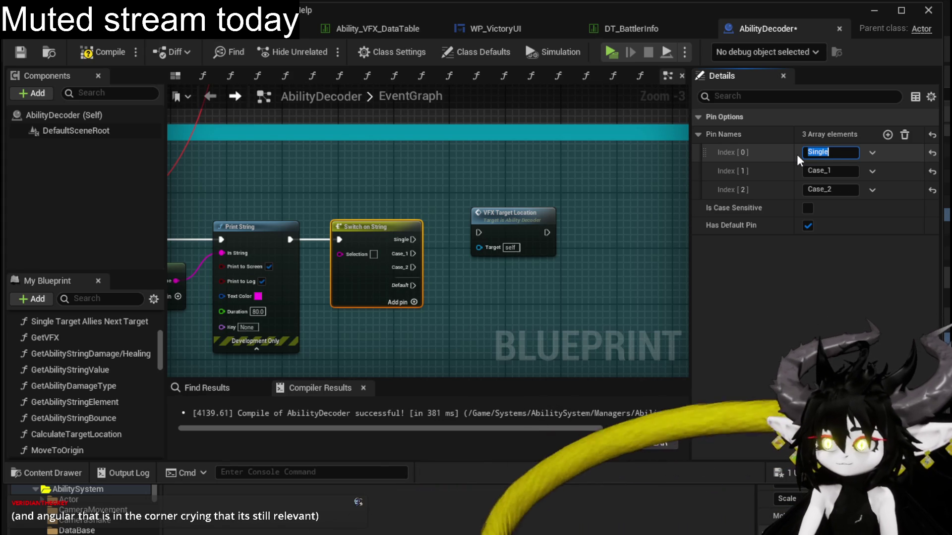
{"action": "key", "text": "Tab"}
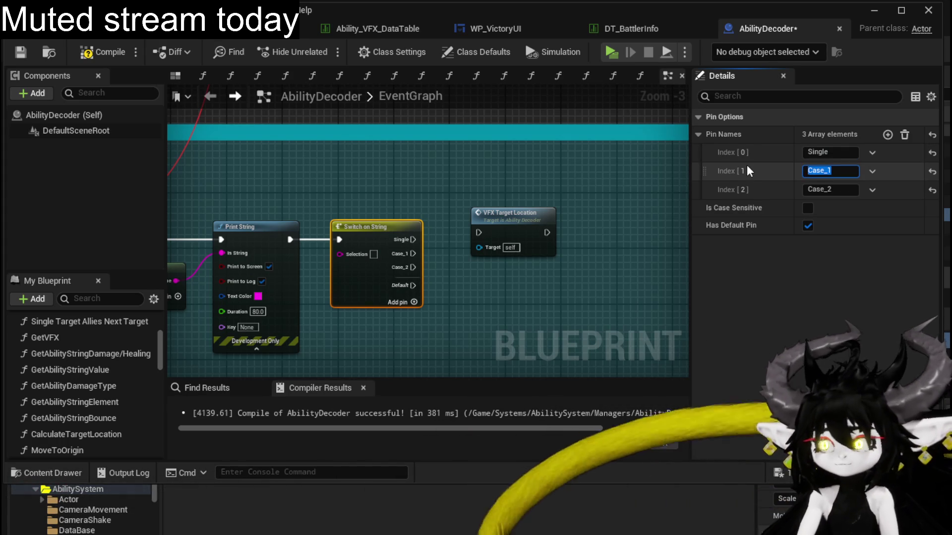
{"action": "type", "text": "Bounce"}
{"action": "key", "text": "Return"}
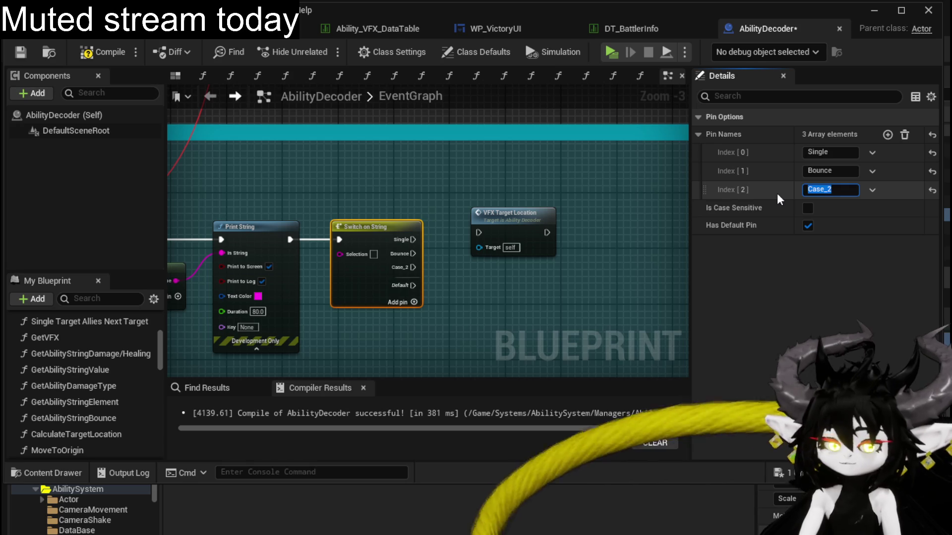
{"action": "type", "text": "AOE"}
{"action": "key", "text": "Return"}
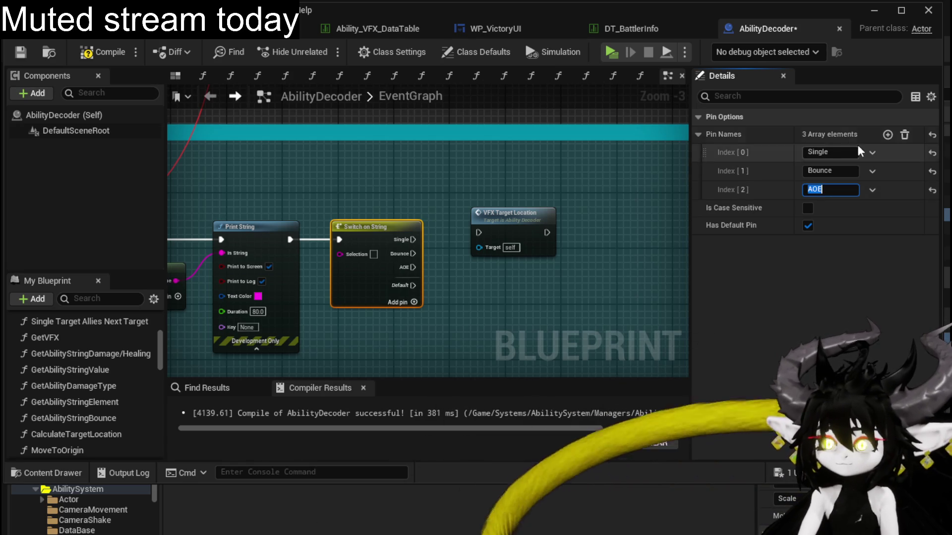
{"action": "left_click", "coordinate": [887, 135]}
{"action": "left_click", "coordinate": [834, 211]}
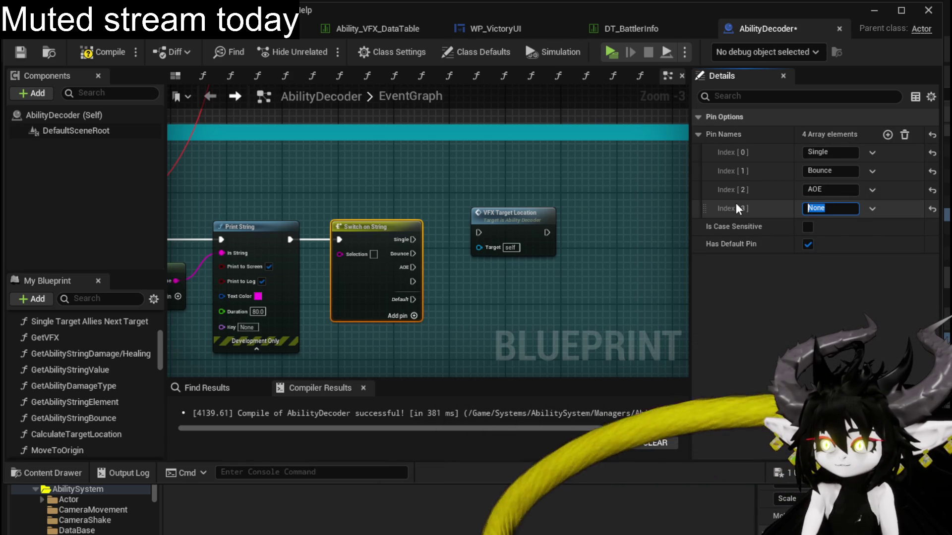
{"action": "type", "text": "Self"}
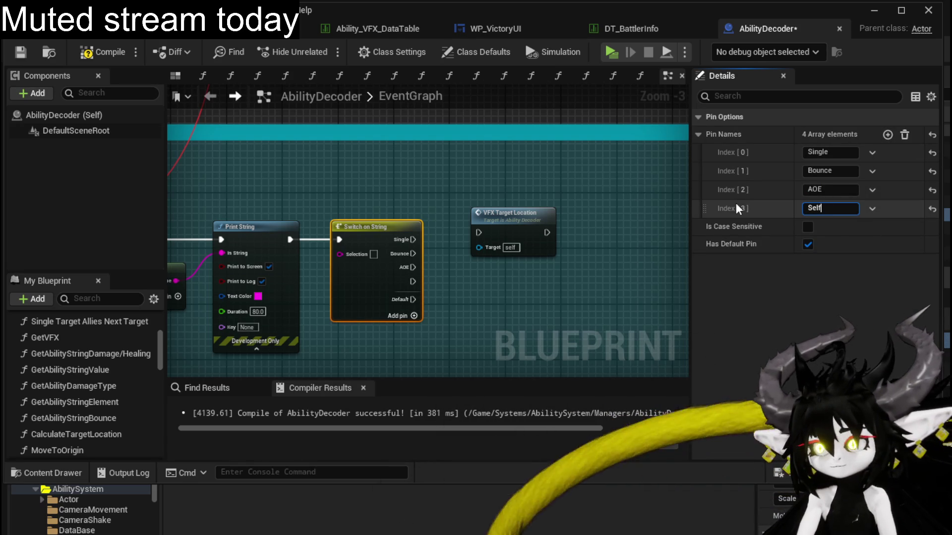
Confirm the Self case and wire Single, Bounce and Self into VFX Target Location's exec input.
{"action": "key", "text": "Return"}
{"action": "left_click_drag", "start_coordinate": [344, 218], "coordinate": [478, 225]}
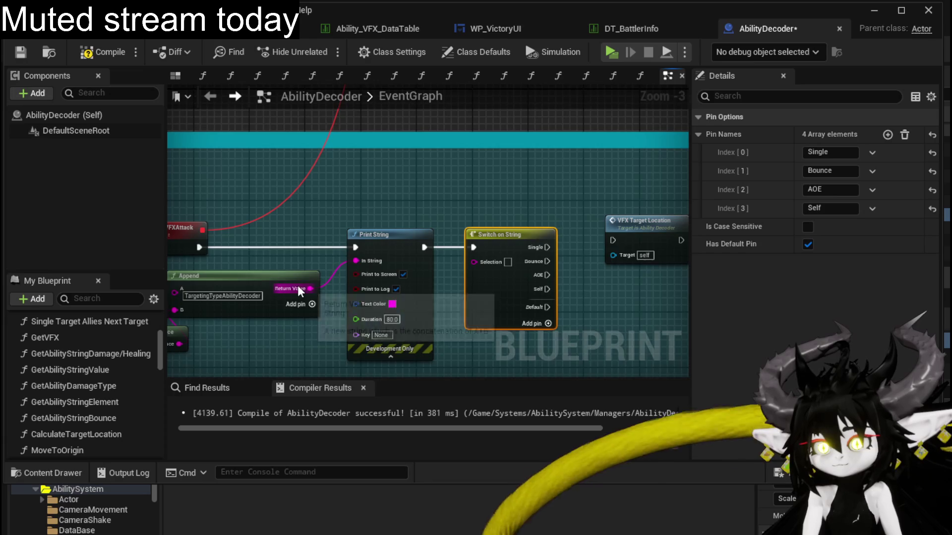
{"action": "left_click_drag", "start_coordinate": [298, 285], "coordinate": [241, 309]}
{"action": "mouse_move", "coordinate": [567, 191]}
{"action": "left_mouse_down"}
{"action": "mouse_move", "coordinate": [396, 230]}
{"action": "mouse_move", "coordinate": [465, 217]}
{"action": "left_mouse_up"}
{"action": "scroll", "coordinate": [396, 230], "scroll_direction": "up", "scroll_amount": 3}
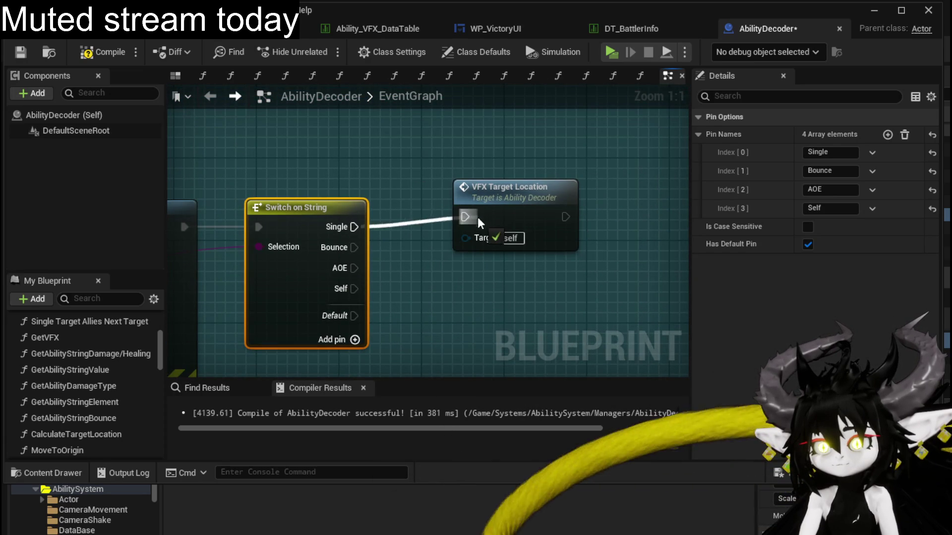
{"action": "left_click_drag", "start_coordinate": [505, 187], "coordinate": [544, 135]}
{"action": "left_click_drag", "start_coordinate": [353, 248], "coordinate": [505, 165]}
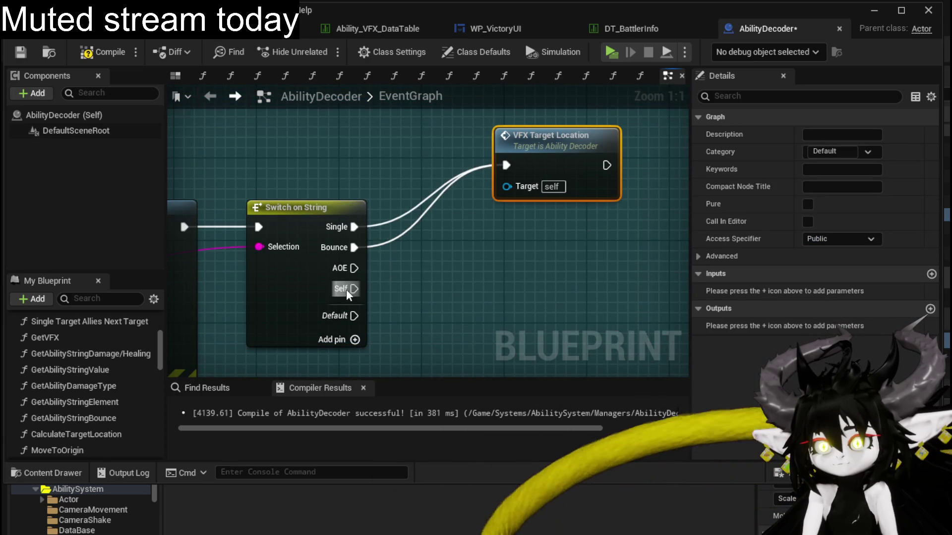
{"action": "mouse_move", "coordinate": [354, 289]}
{"action": "left_mouse_down"}
{"action": "mouse_move", "coordinate": [517, 185]}
{"action": "mouse_move", "coordinate": [433, 221]}
{"action": "left_mouse_up"}
{"action": "scroll", "coordinate": [518, 177], "scroll_direction": "down", "scroll_amount": 3}
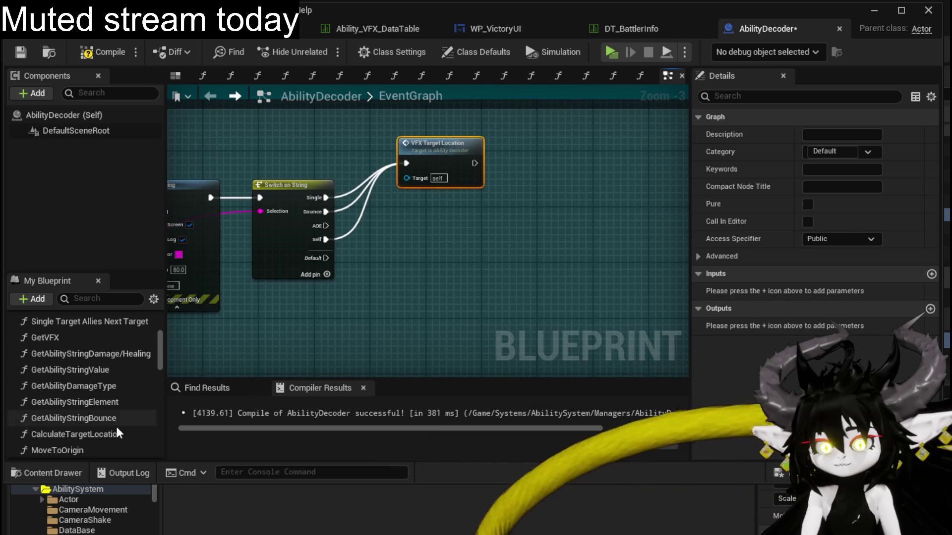
{"action": "scroll", "coordinate": [94, 397], "scroll_direction": "down", "scroll_amount": 3}
Enter the VFX_TargetLocation function graph and select all of its nodes for copying.
{"action": "double_click", "coordinate": [425, 155]}
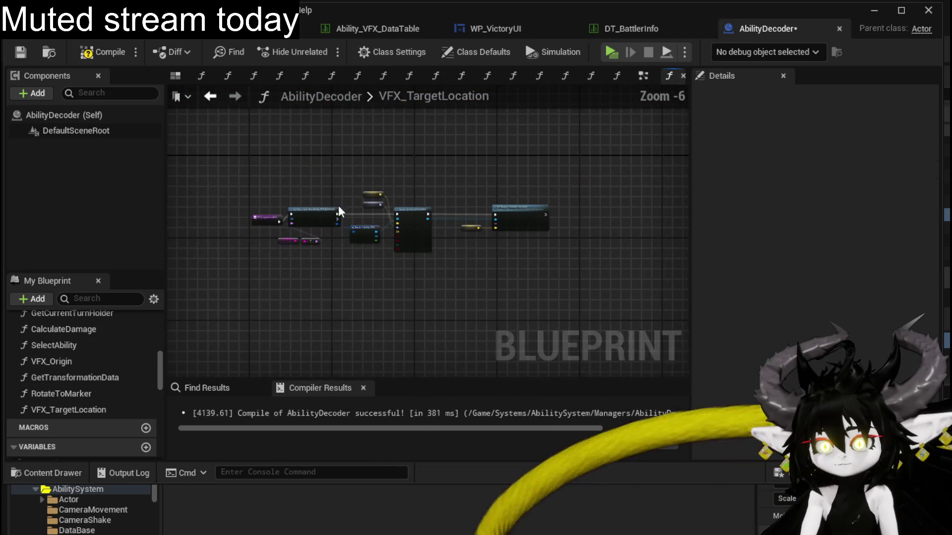
{"action": "scroll", "coordinate": [338, 212], "scroll_direction": "up", "scroll_amount": 1}
{"action": "left_click_drag", "start_coordinate": [287, 158], "coordinate": [624, 341]}
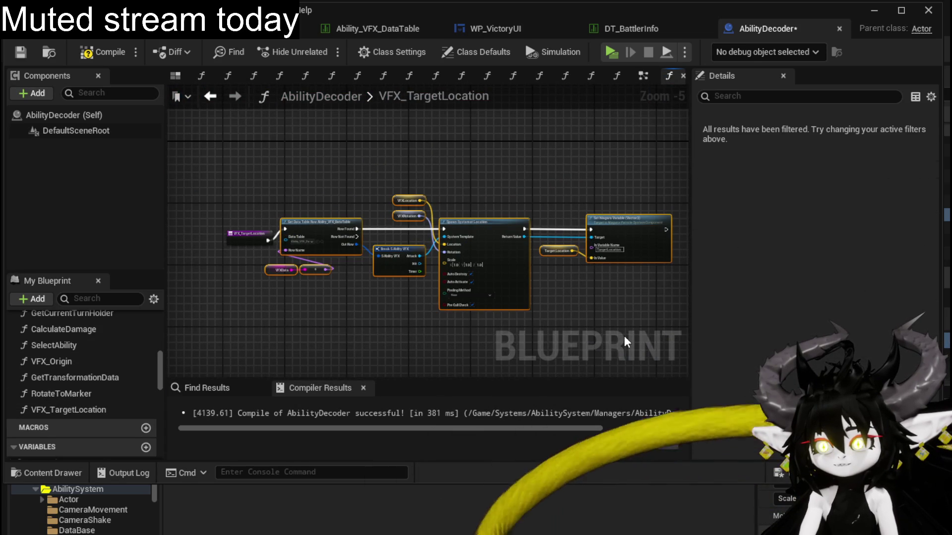
{"action": "scroll", "coordinate": [135, 362], "scroll_direction": "up", "scroll_amount": 5}
{"action": "scroll", "coordinate": [140, 360], "scroll_direction": "up", "scroll_amount": 5}
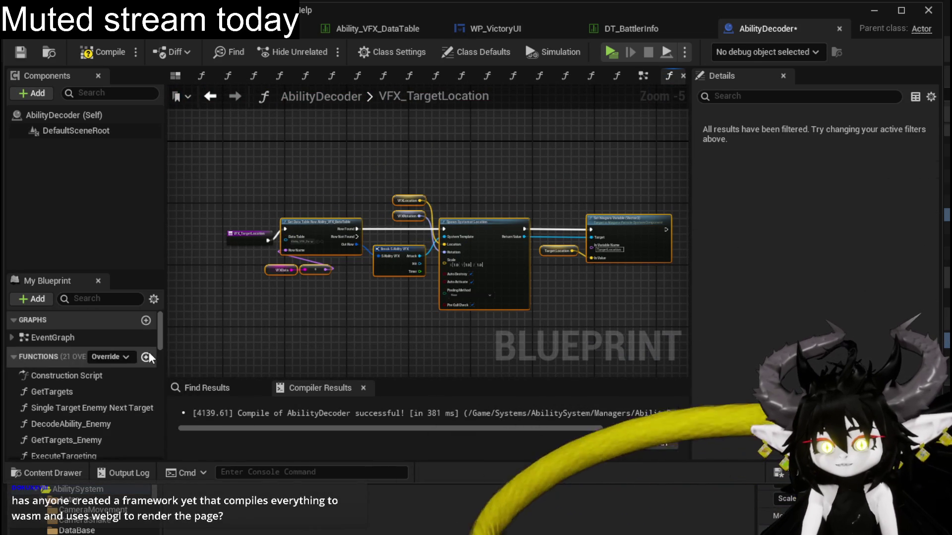
Create function VFX_ArenaLocation and paste the copied VFX-spawning nodes into it.
{"action": "left_click", "coordinate": [147, 357]}
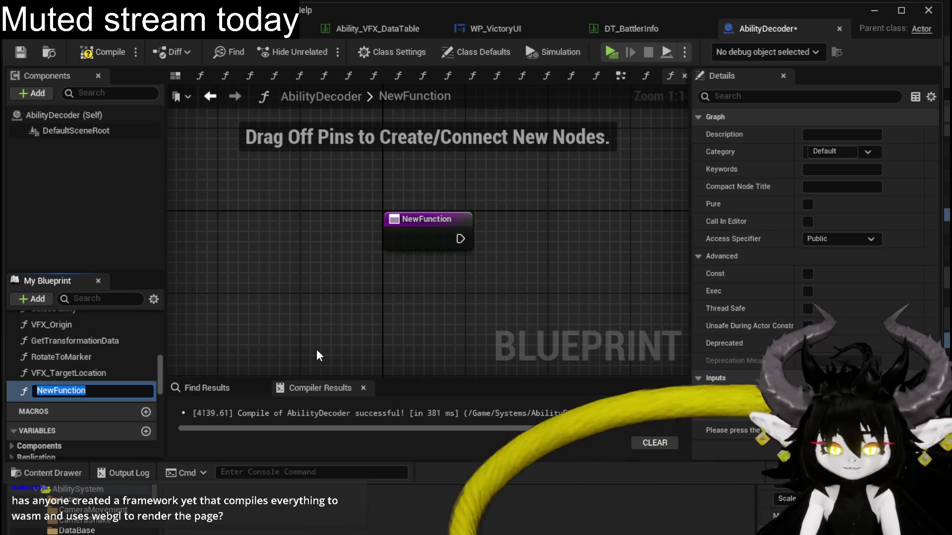
{"action": "type", "text": "VFX_"}
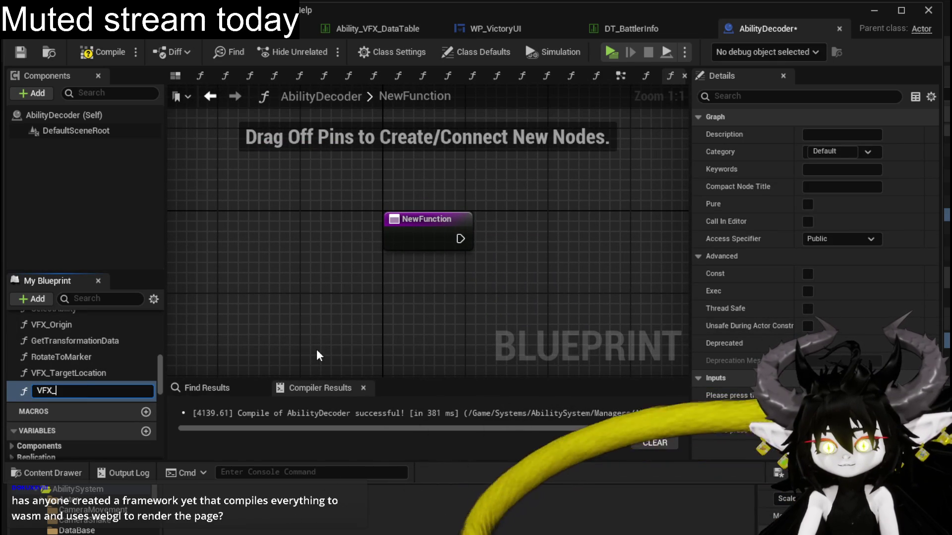
{"action": "type", "text": "ArenaLo"}
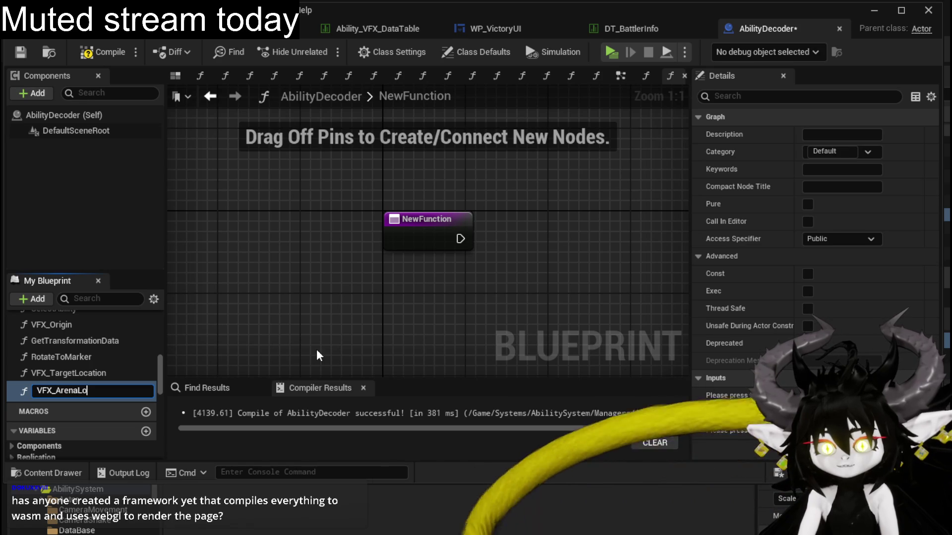
{"action": "type", "text": "cation"}
{"action": "key", "text": "Return"}
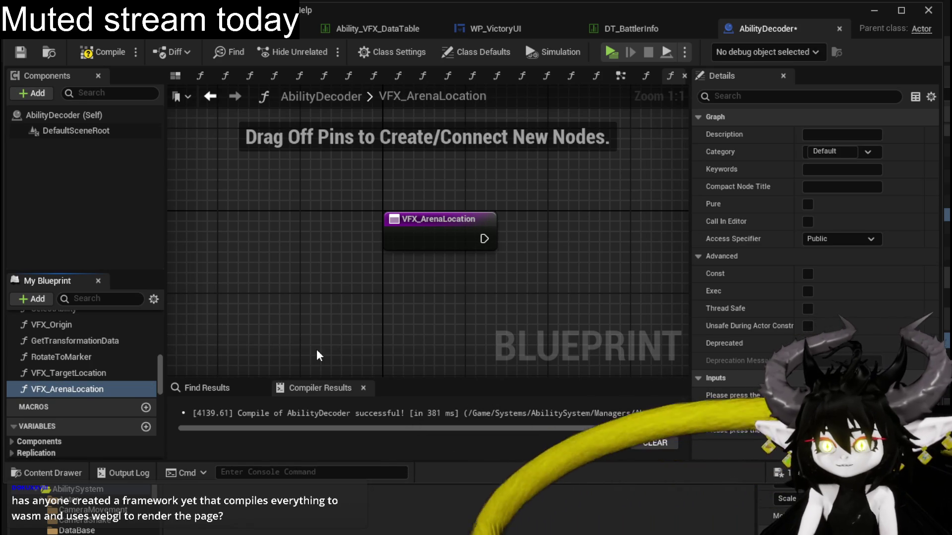
{"action": "scroll", "coordinate": [504, 236], "scroll_direction": "down", "scroll_amount": 4}
{"action": "key", "text": "ctrl+v"}
Position the pasted node group in VFX_ArenaLocation and compile AbilityDecoder successfully.
{"action": "mouse_move", "coordinate": [407, 239]}
{"action": "left_mouse_down"}
{"action": "mouse_move", "coordinate": [286, 236]}
{"action": "mouse_move", "coordinate": [318, 235]}
{"action": "mouse_move", "coordinate": [300, 180]}
{"action": "left_mouse_up"}
{"action": "left_click_drag", "start_coordinate": [265, 147], "coordinate": [578, 272]}
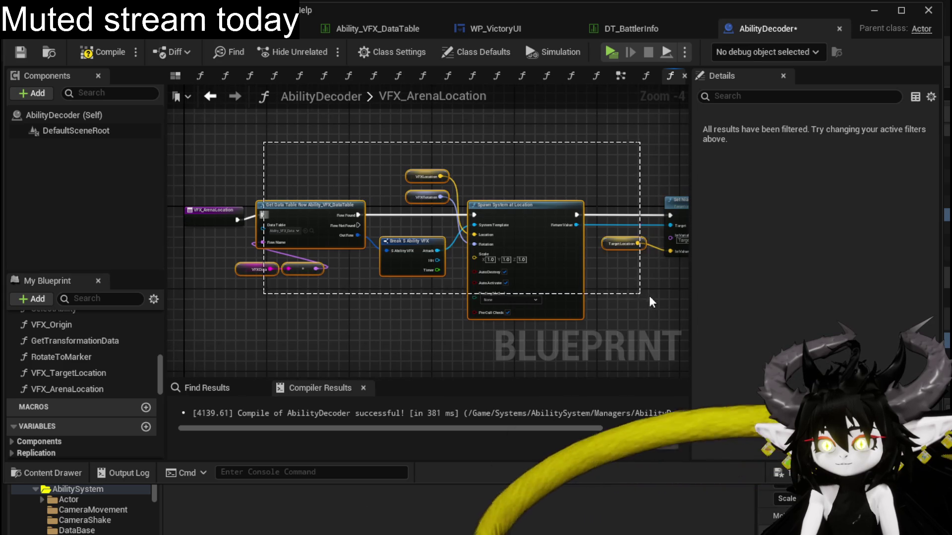
{"action": "left_click_drag", "start_coordinate": [527, 228], "coordinate": [470, 227]}
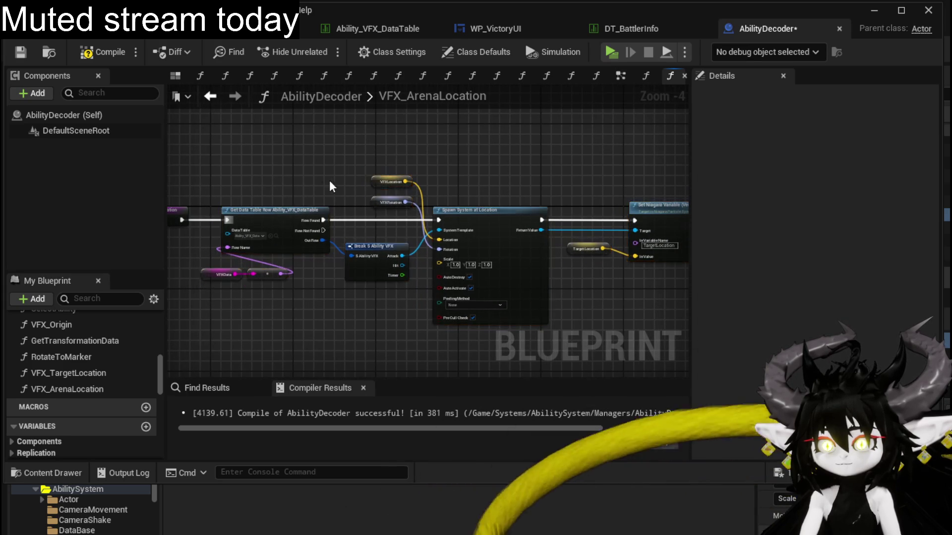
{"action": "scroll", "coordinate": [329, 180], "scroll_direction": "up", "scroll_amount": 2}
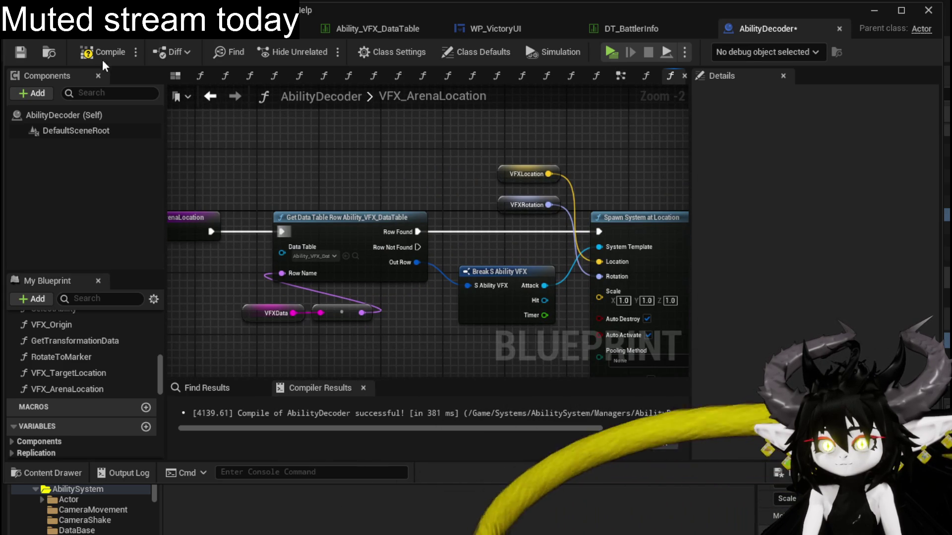
{"action": "left_click", "coordinate": [102, 56]}
{"action": "left_click", "coordinate": [16, 56]}
{"action": "scroll", "coordinate": [91, 351], "scroll_direction": "down", "scroll_amount": 5}
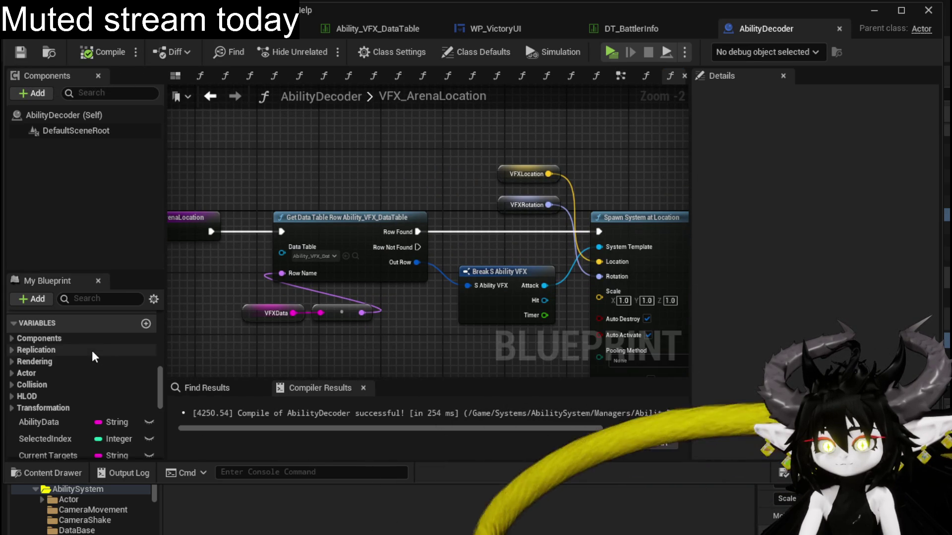
{"action": "scroll", "coordinate": [78, 417], "scroll_direction": "down", "scroll_amount": 1}
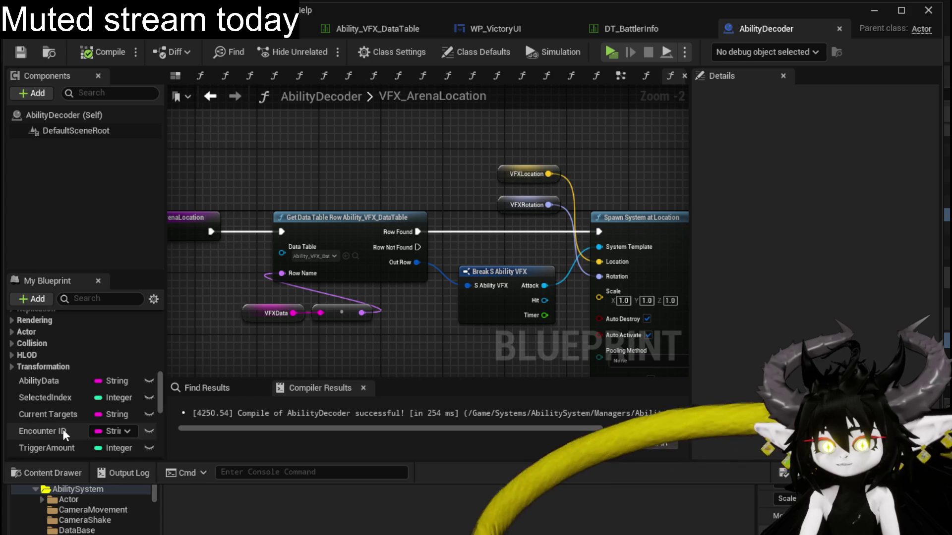
Add an Encounter ID getter feeding Get Encounter, with Self as its context.
{"action": "left_click_drag", "start_coordinate": [64, 429], "coordinate": [230, 138]}
{"action": "left_click", "coordinate": [243, 148]}
{"action": "left_click_drag", "start_coordinate": [340, 192], "coordinate": [350, 265]}
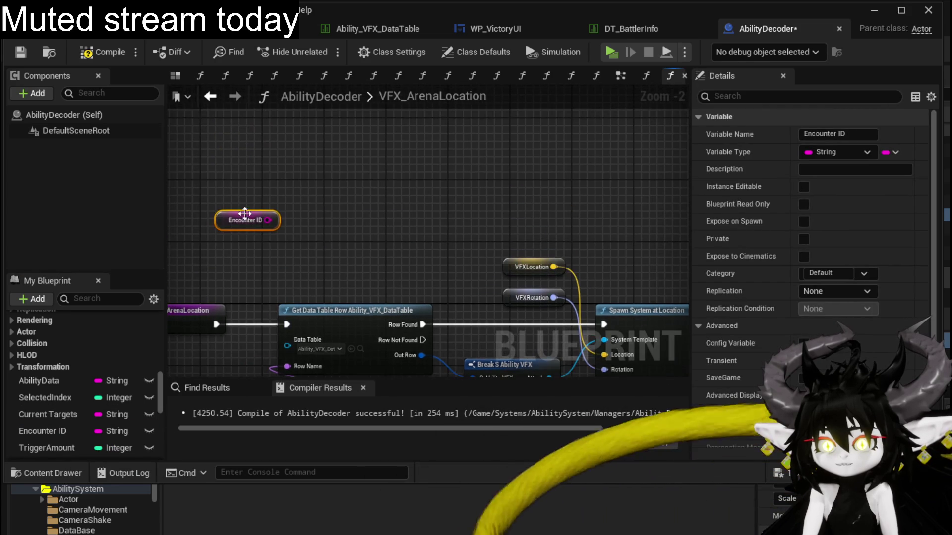
{"action": "left_click_drag", "start_coordinate": [265, 220], "coordinate": [197, 170]}
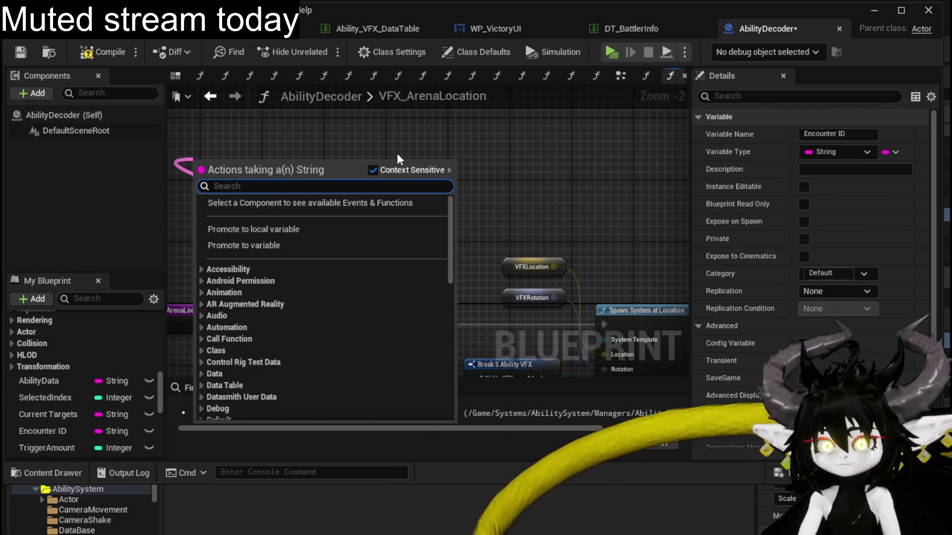
{"action": "type", "text": "get enco"}
{"action": "key", "text": "BackSpace"}
{"action": "key", "text": "BackSpace"}
{"action": "type", "text": "cou"}
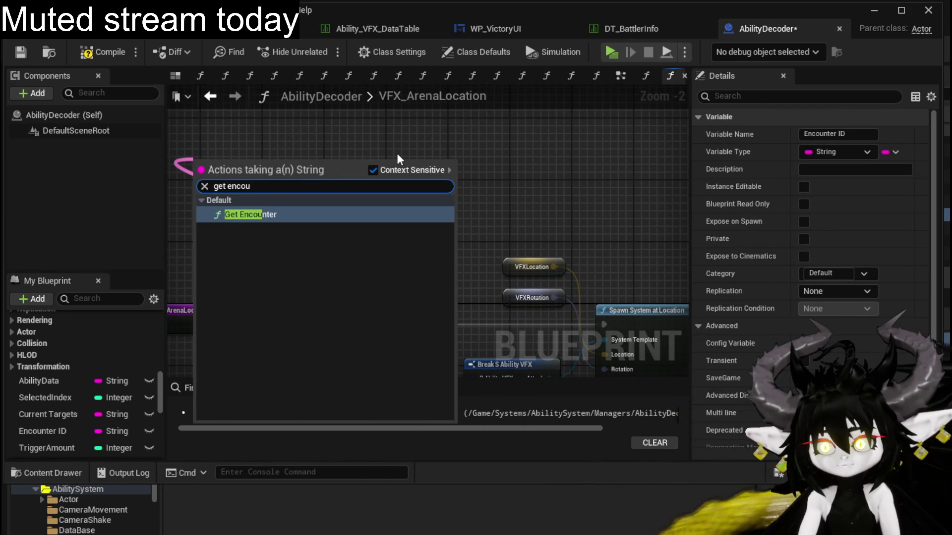
{"action": "key", "text": "Return"}
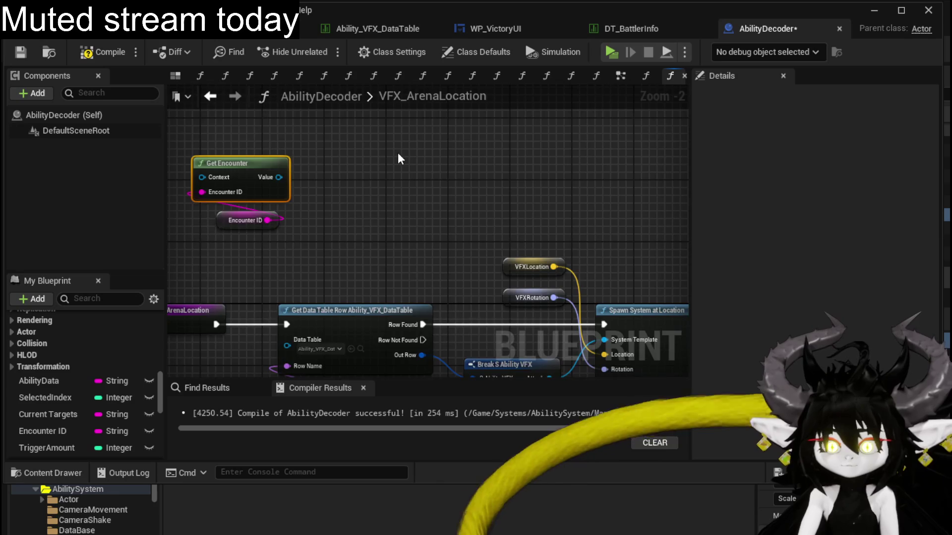
{"action": "left_click_drag", "start_coordinate": [398, 158], "coordinate": [435, 210]}
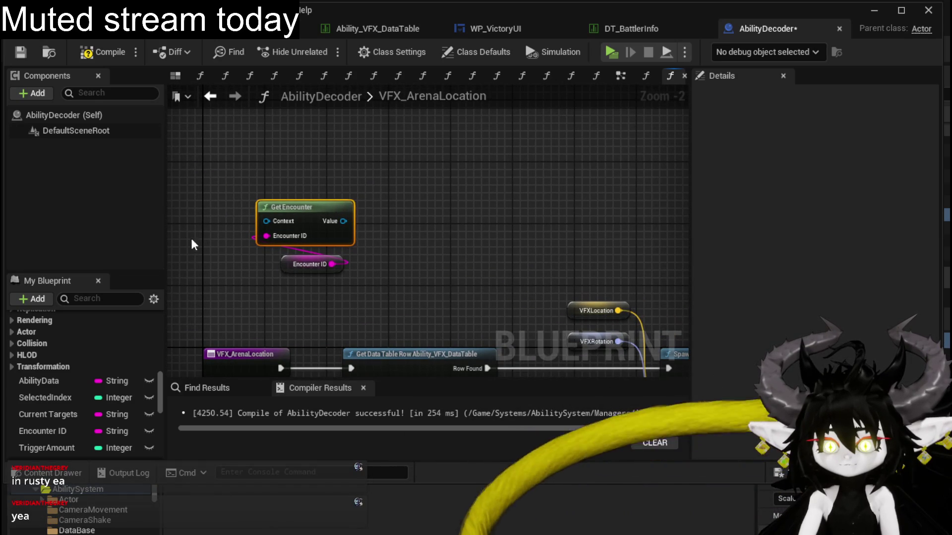
{"action": "left_click_drag", "start_coordinate": [265, 221], "coordinate": [239, 177]}
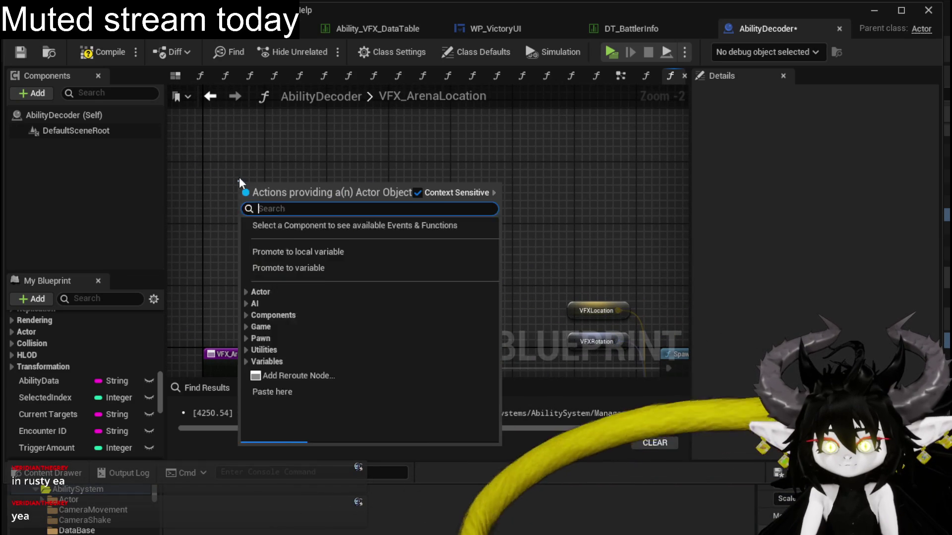
{"action": "type", "text": "Self"}
{"action": "key", "text": "Return"}
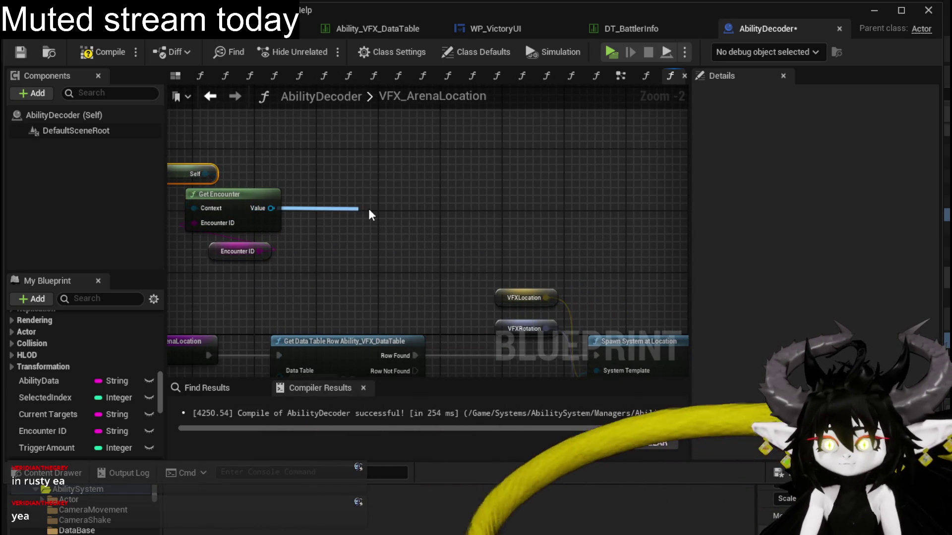
Get the encounter's Arena, its Center component, and the Center's world location.
{"action": "left_click_drag", "start_coordinate": [270, 208], "coordinate": [368, 209]}
{"action": "type", "text": "Battle"}
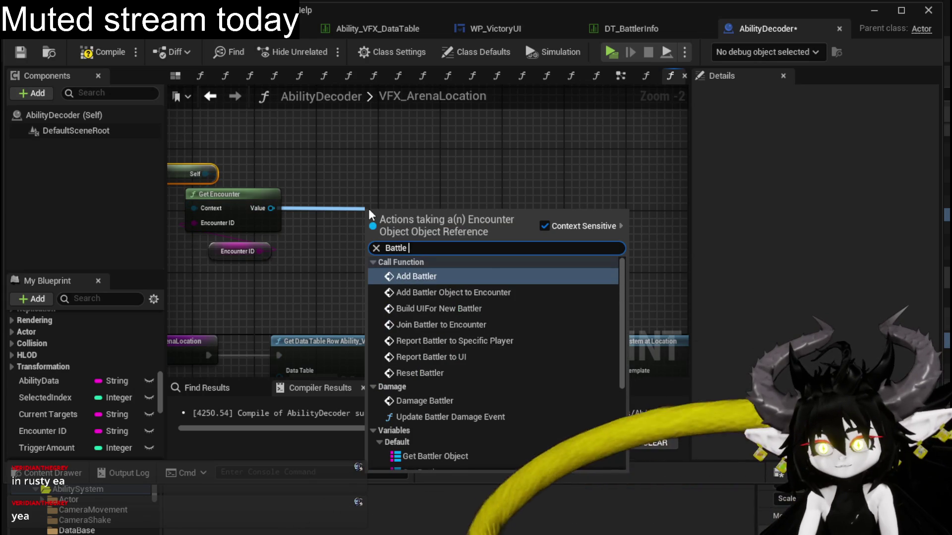
{"action": "type", "text": " Arena"}
{"action": "key", "text": "BackSpace"}
{"action": "key", "text": "BackSpace"}
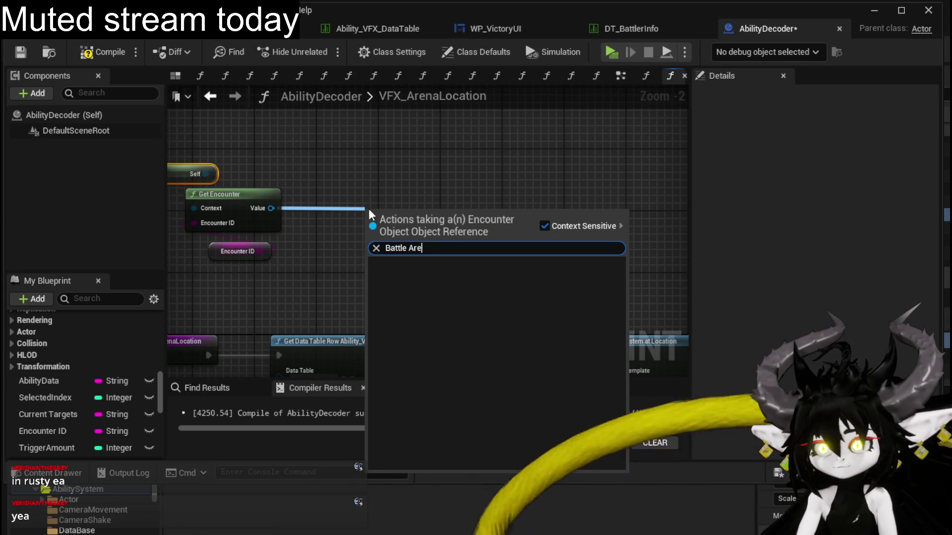
{"action": "key", "text": "BackSpace"}
{"action": "key", "text": "BackSpace"}
{"action": "key", "text": "BackSpace"}
{"action": "key", "text": "BackSpace"}
{"action": "key", "text": "BackSpace"}
{"action": "type", "text": "Arena"}
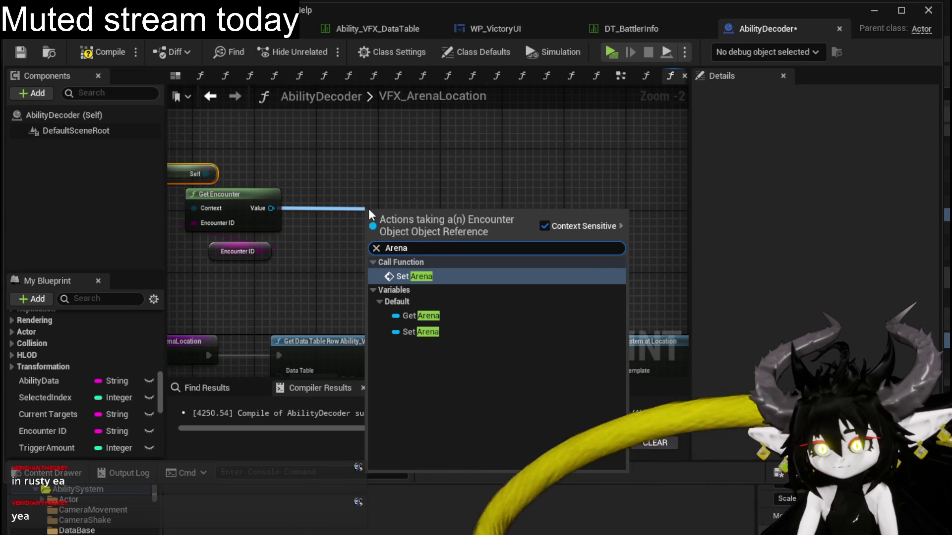
{"action": "left_click", "coordinate": [419, 315]}
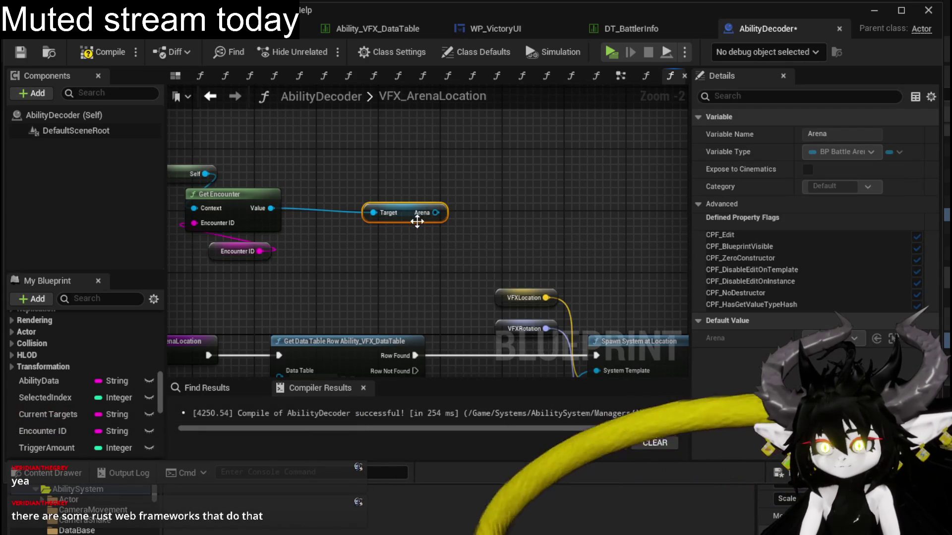
{"action": "left_click_drag", "start_coordinate": [435, 214], "coordinate": [530, 200]}
{"action": "type", "text": "Cent"}
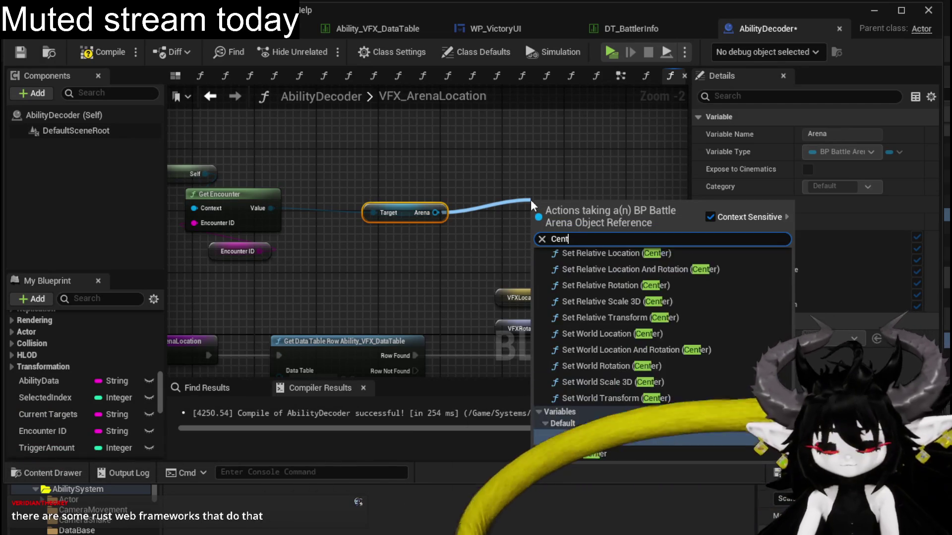
{"action": "type", "text": "er"}
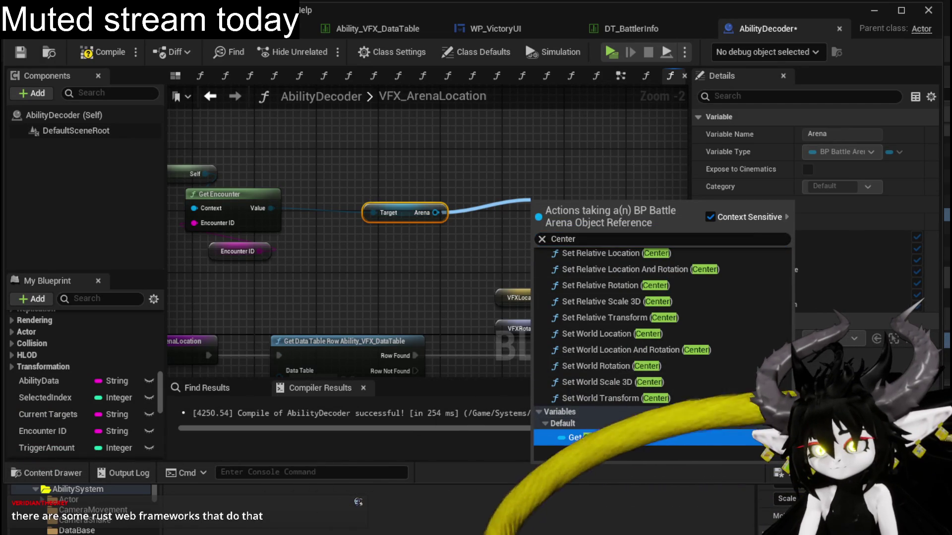
{"action": "left_click", "coordinate": [601, 302]}
{"action": "left_click_drag", "start_coordinate": [497, 254], "coordinate": [402, 210]}
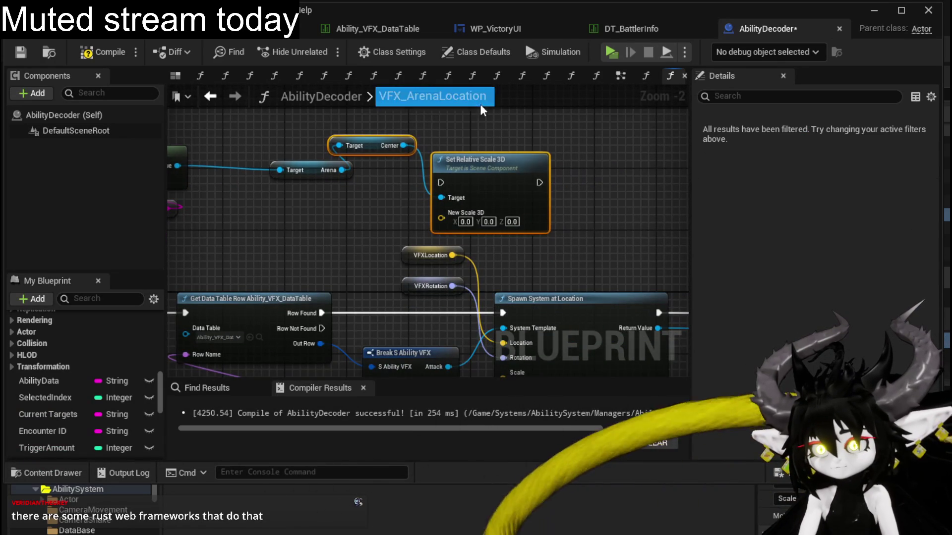
{"action": "left_click", "coordinate": [467, 147]}
{"action": "left_click_drag", "start_coordinate": [374, 145], "coordinate": [292, 208]}
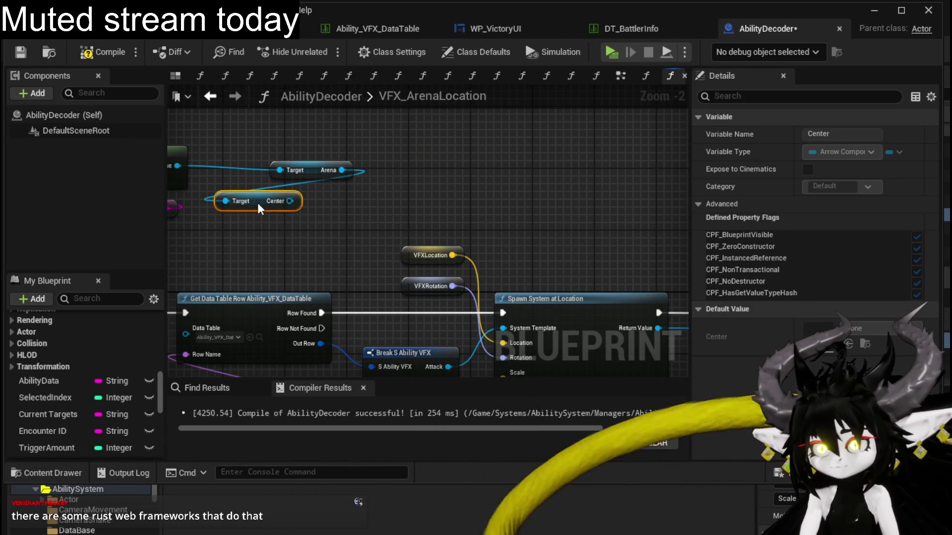
{"action": "left_click_drag", "start_coordinate": [350, 201], "coordinate": [363, 194]}
{"action": "type", "text": "get"}
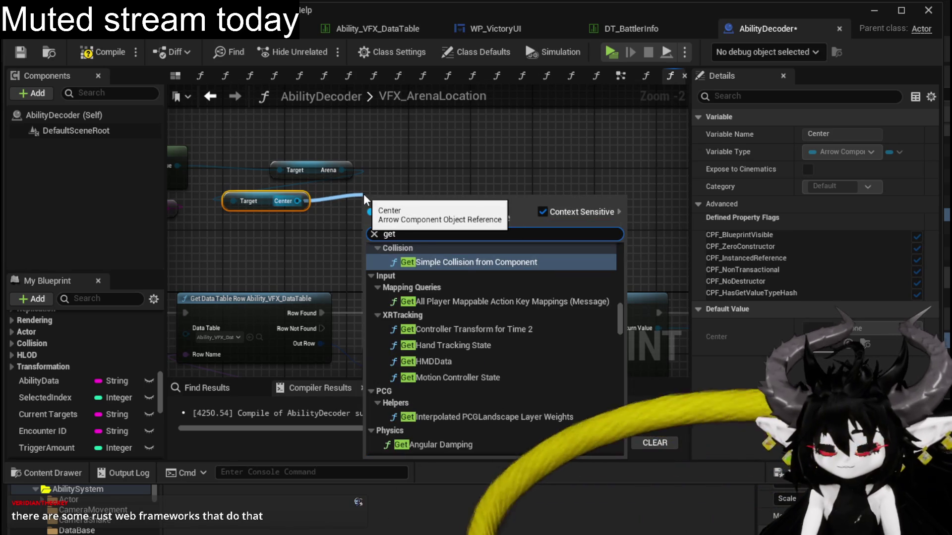
{"action": "type", "text": " world location"}
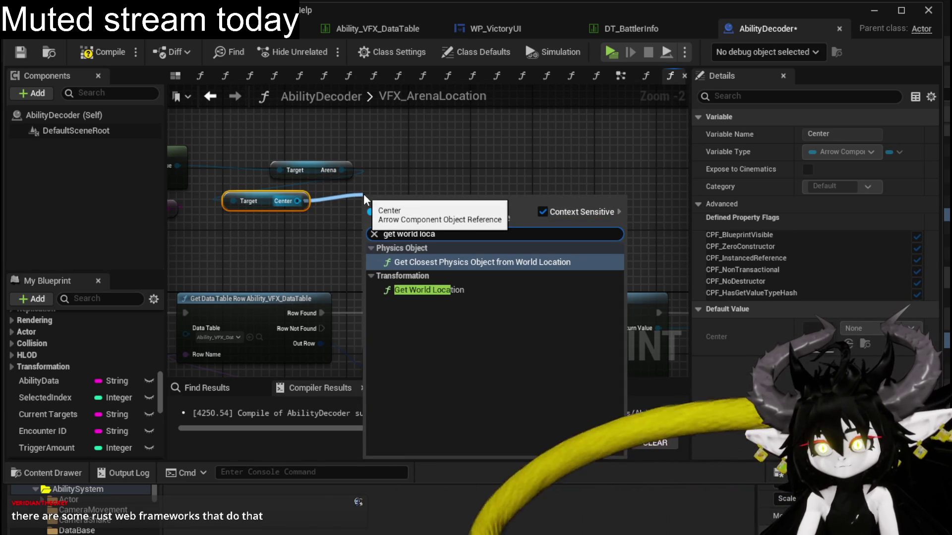
{"action": "left_click", "coordinate": [426, 291]}
Feed the Center's world location into the spawn Location and set scale 10 on X, Y and Z.
{"action": "left_click_drag", "start_coordinate": [399, 216], "coordinate": [275, 245]}
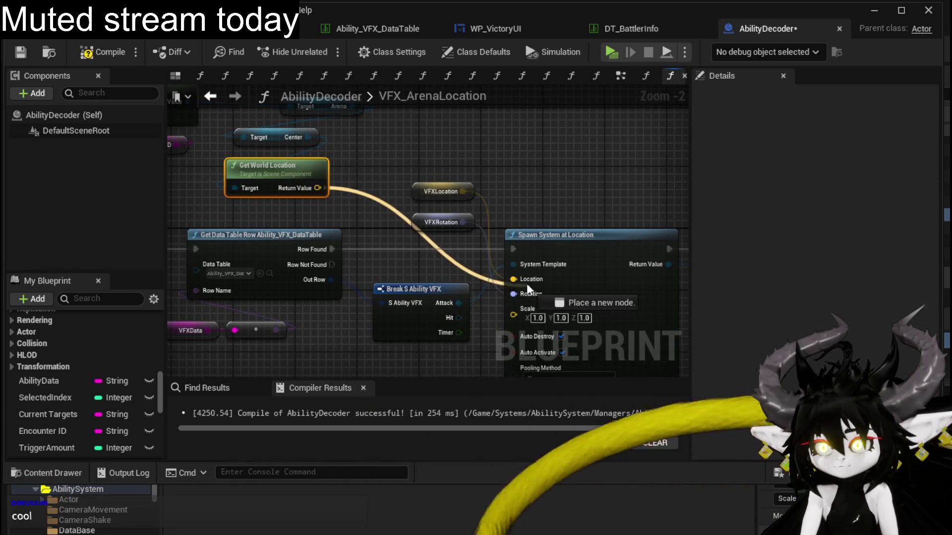
{"action": "left_click_drag", "start_coordinate": [314, 189], "coordinate": [524, 280]}
{"action": "left_click", "coordinate": [456, 266]}
{"action": "type", "text": "10"}
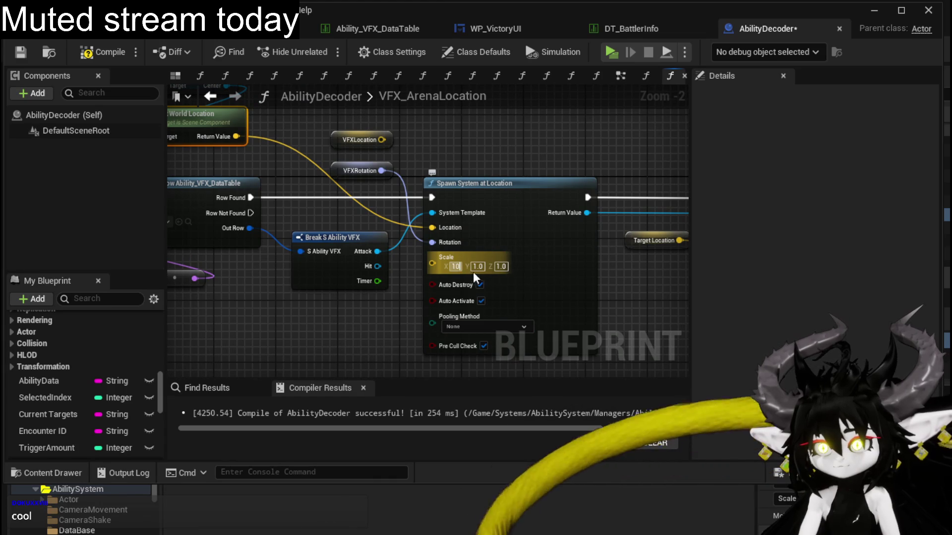
{"action": "key", "text": "Return"}
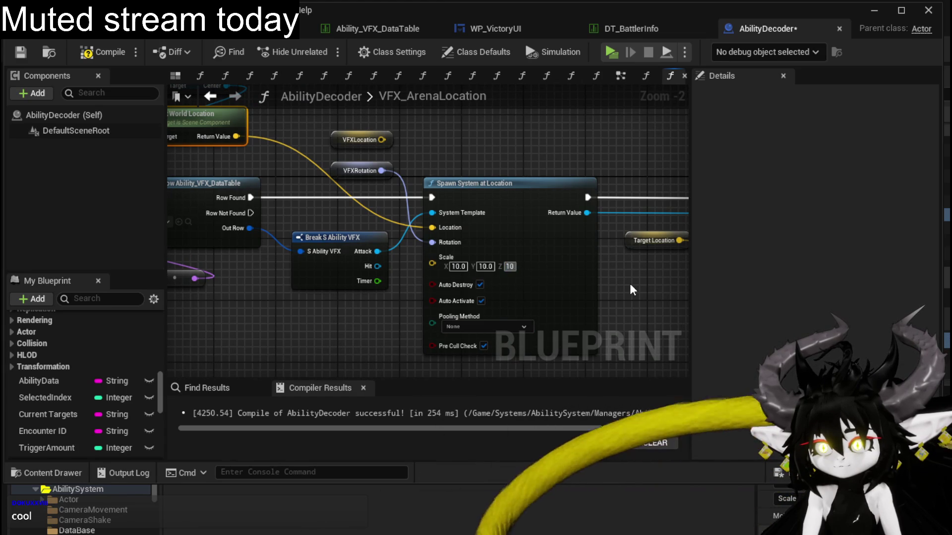
{"action": "type", "text": "10"}
{"action": "key", "text": "Return"}
{"action": "mouse_move", "coordinate": [392, 325]}
{"action": "left_mouse_down"}
{"action": "mouse_move", "coordinate": [438, 370]}
{"action": "mouse_move", "coordinate": [326, 341]}
{"action": "mouse_move", "coordinate": [416, 357]}
{"action": "left_mouse_up"}
Rework the spawn Location wiring between Get World Location and the VFXLocation getter, selecting the old getters.
{"action": "mouse_move", "coordinate": [256, 170]}
{"action": "left_mouse_down"}
{"action": "mouse_move", "coordinate": [715, 274]}
{"action": "mouse_move", "coordinate": [645, 287]}
{"action": "left_mouse_up"}
{"action": "left_click_drag", "start_coordinate": [432, 198], "coordinate": [446, 210]}
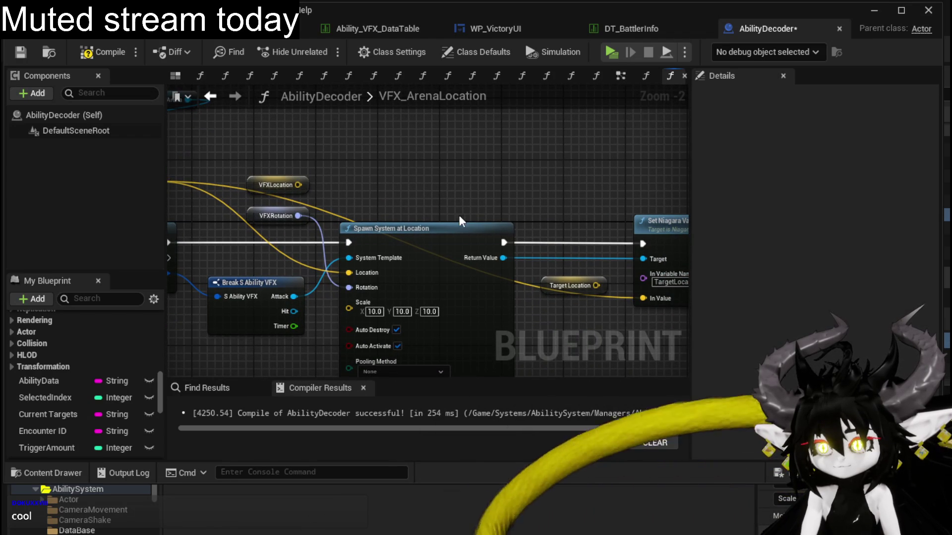
{"action": "left_click_drag", "start_coordinate": [491, 218], "coordinate": [606, 221]}
{"action": "left_click_drag", "start_coordinate": [269, 184], "coordinate": [520, 297]}
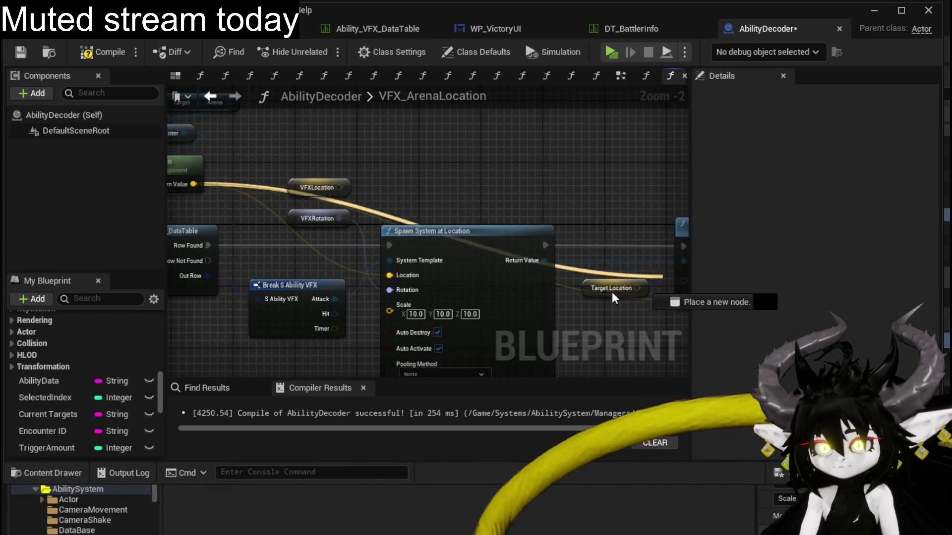
{"action": "left_click_drag", "start_coordinate": [420, 219], "coordinate": [491, 234]}
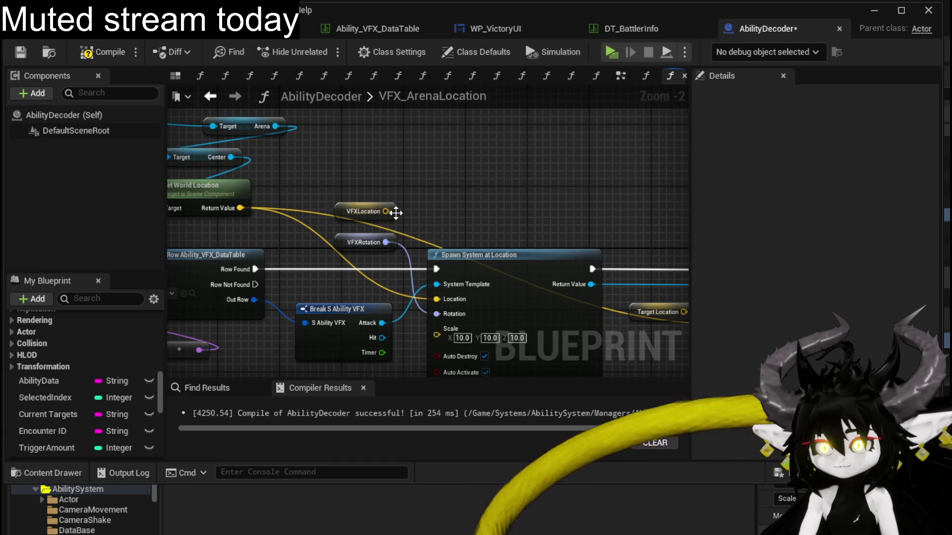
{"action": "mouse_move", "coordinate": [395, 214]}
{"action": "left_mouse_down"}
{"action": "mouse_move", "coordinate": [413, 279]}
{"action": "mouse_move", "coordinate": [506, 234]}
{"action": "left_mouse_up"}
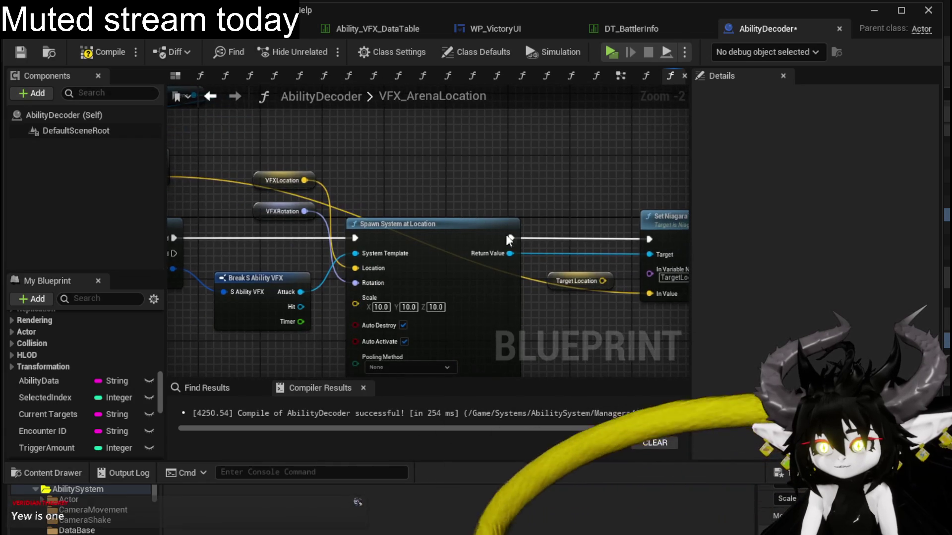
{"action": "left_click", "coordinate": [643, 187]}
{"action": "mouse_move", "coordinate": [245, 213]}
{"action": "left_mouse_down"}
{"action": "mouse_move", "coordinate": [306, 224]}
{"action": "mouse_move", "coordinate": [324, 186]}
{"action": "left_mouse_up"}
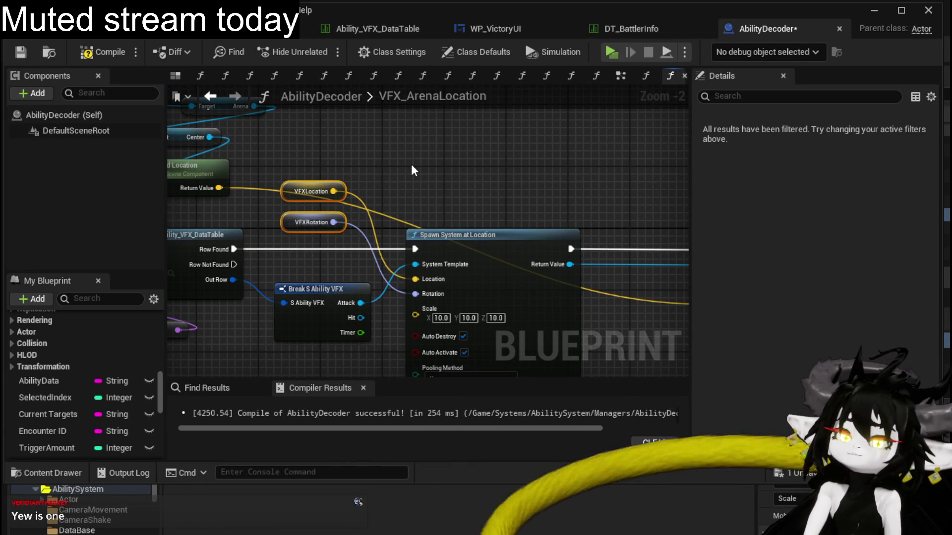
{"action": "mouse_move", "coordinate": [411, 170]}
{"action": "left_mouse_down"}
{"action": "mouse_move", "coordinate": [555, 191]}
{"action": "mouse_move", "coordinate": [559, 222]}
{"action": "left_mouse_up"}
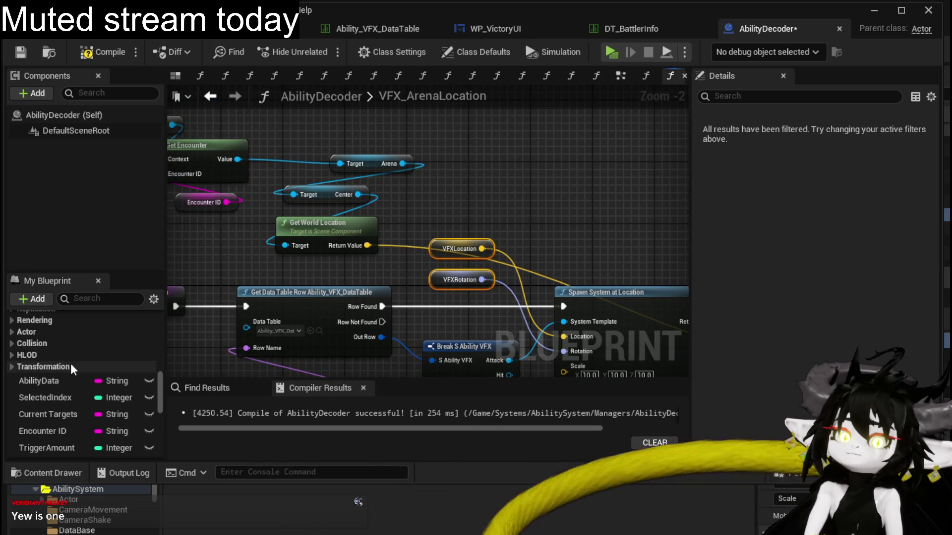
{"action": "scroll", "coordinate": [109, 339], "scroll_direction": "down", "scroll_amount": 2}
{"action": "scroll", "coordinate": [109, 339], "scroll_direction": "down", "scroll_amount": 1}
{"action": "scroll", "coordinate": [109, 338], "scroll_direction": "down", "scroll_amount": 3}
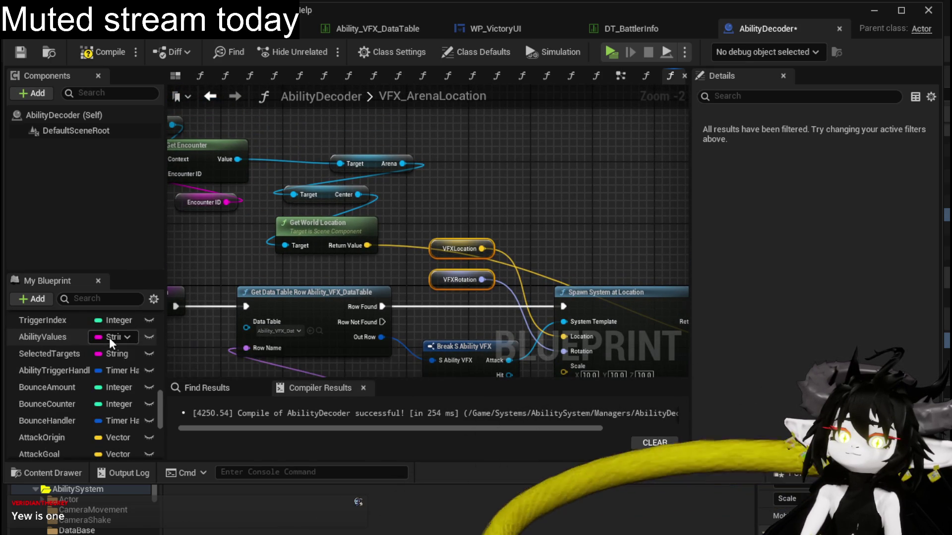
{"action": "scroll", "coordinate": [109, 338], "scroll_direction": "up", "scroll_amount": 2}
{"action": "scroll", "coordinate": [110, 338], "scroll_direction": "up", "scroll_amount": 3}
{"action": "scroll", "coordinate": [111, 335], "scroll_direction": "up", "scroll_amount": 3}
{"action": "scroll", "coordinate": [111, 336], "scroll_direction": "up", "scroll_amount": 2}
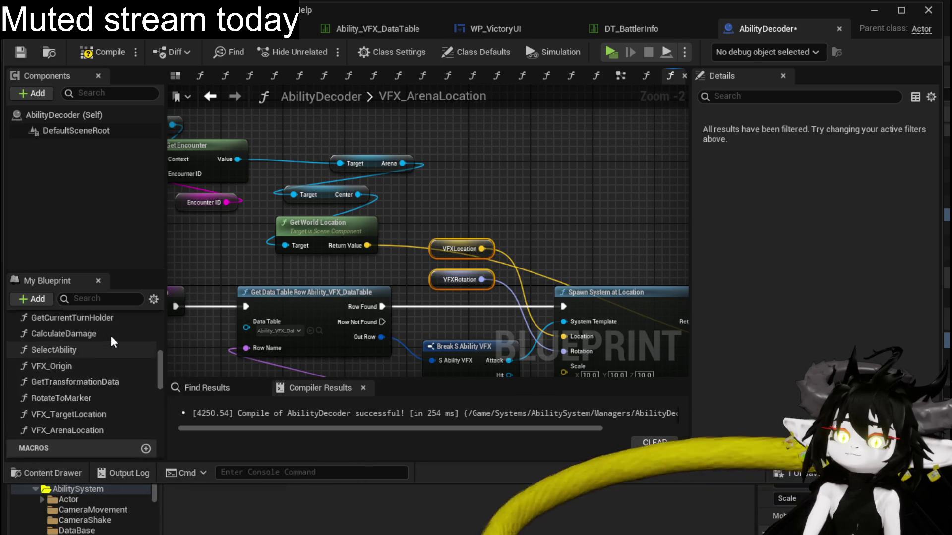
{"action": "scroll", "coordinate": [111, 335], "scroll_direction": "up", "scroll_amount": 2}
{"action": "scroll", "coordinate": [111, 336], "scroll_direction": "up", "scroll_amount": 2}
{"action": "scroll", "coordinate": [111, 335], "scroll_direction": "up", "scroll_amount": 2}
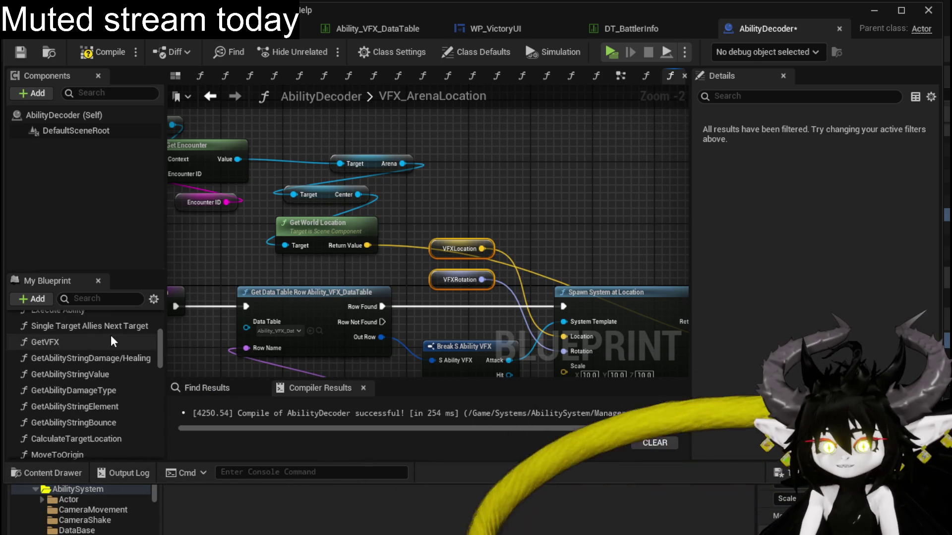
{"action": "scroll", "coordinate": [111, 335], "scroll_direction": "up", "scroll_amount": 2}
{"action": "scroll", "coordinate": [111, 335], "scroll_direction": "up", "scroll_amount": 2}
{"action": "scroll", "coordinate": [111, 335], "scroll_direction": "down", "scroll_amount": 2}
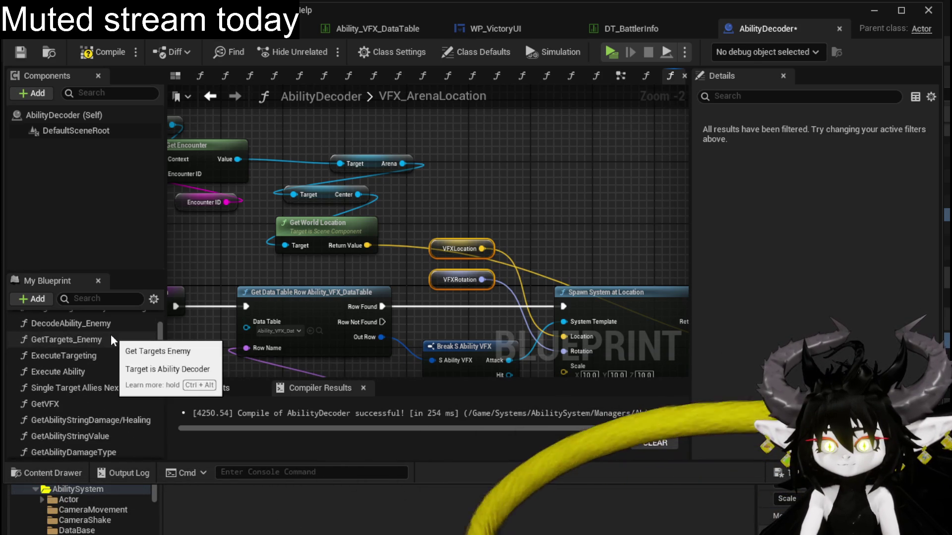
{"action": "scroll", "coordinate": [111, 334], "scroll_direction": "down", "scroll_amount": 2}
{"action": "scroll", "coordinate": [111, 334], "scroll_direction": "down", "scroll_amount": 1}
{"action": "scroll", "coordinate": [111, 334], "scroll_direction": "down", "scroll_amount": 1}
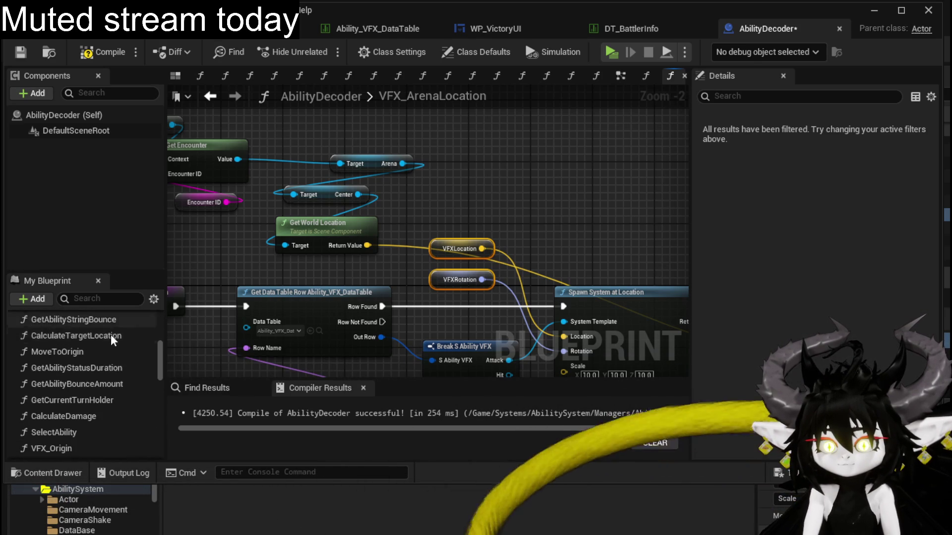
{"action": "scroll", "coordinate": [146, 349], "scroll_direction": "down", "scroll_amount": 1}
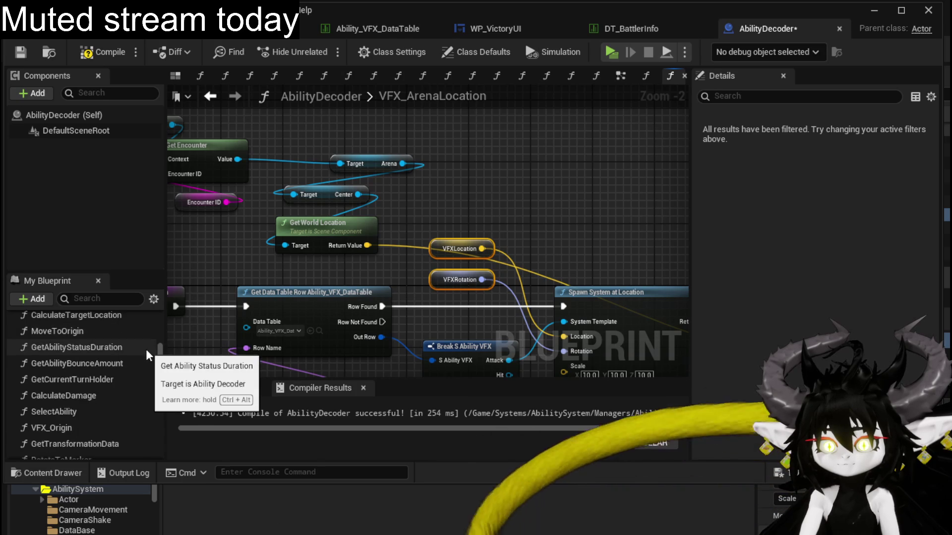
{"action": "scroll", "coordinate": [145, 349], "scroll_direction": "down", "scroll_amount": 3}
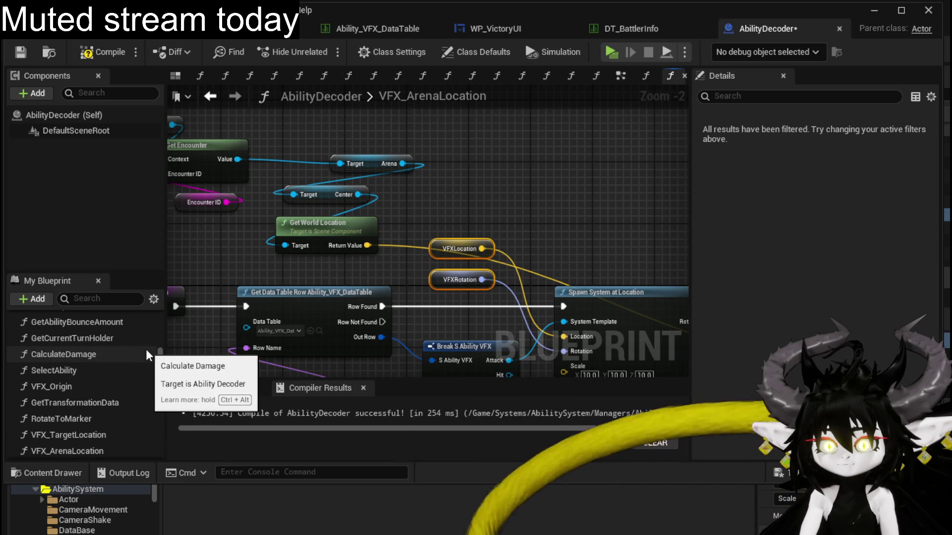
{"action": "scroll", "coordinate": [91, 403], "scroll_direction": "down", "scroll_amount": 1}
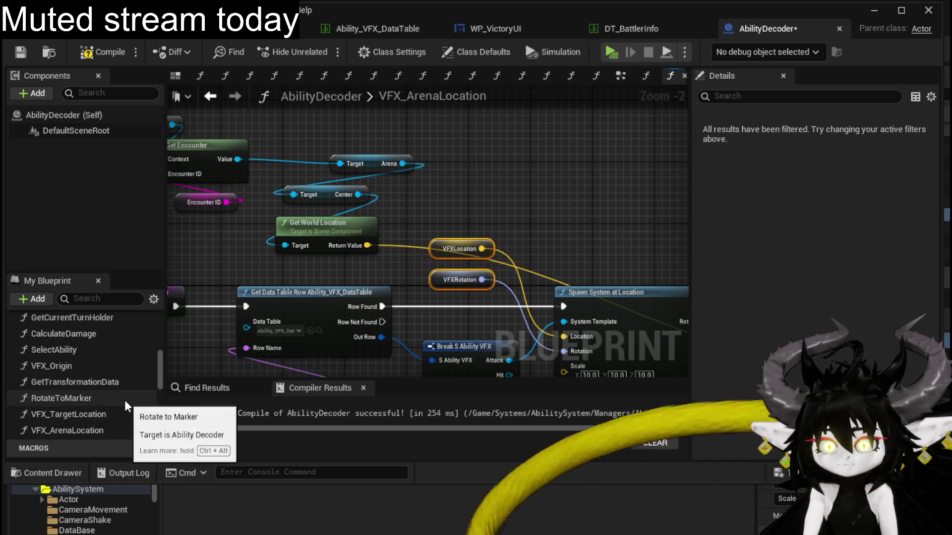
{"action": "scroll", "coordinate": [124, 400], "scroll_direction": "up", "scroll_amount": 3}
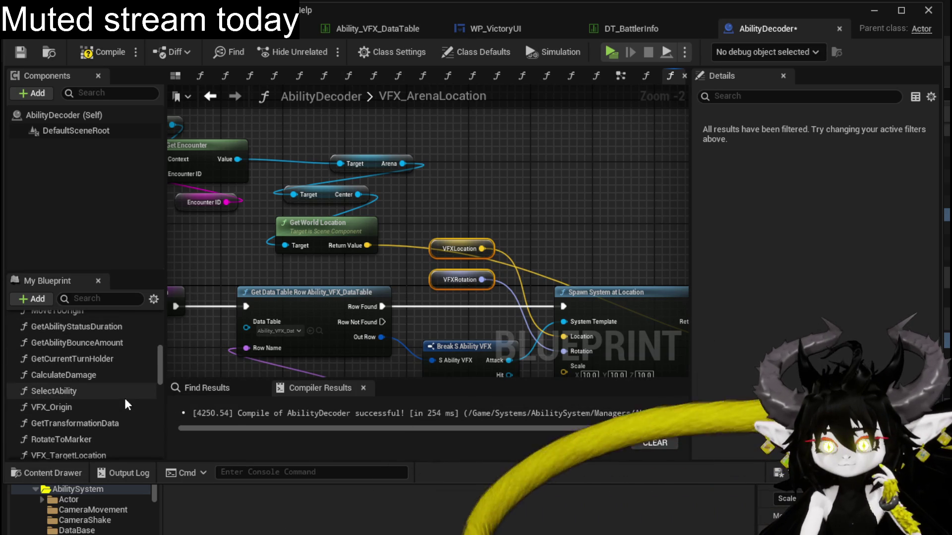
{"action": "scroll", "coordinate": [124, 398], "scroll_direction": "up", "scroll_amount": 1}
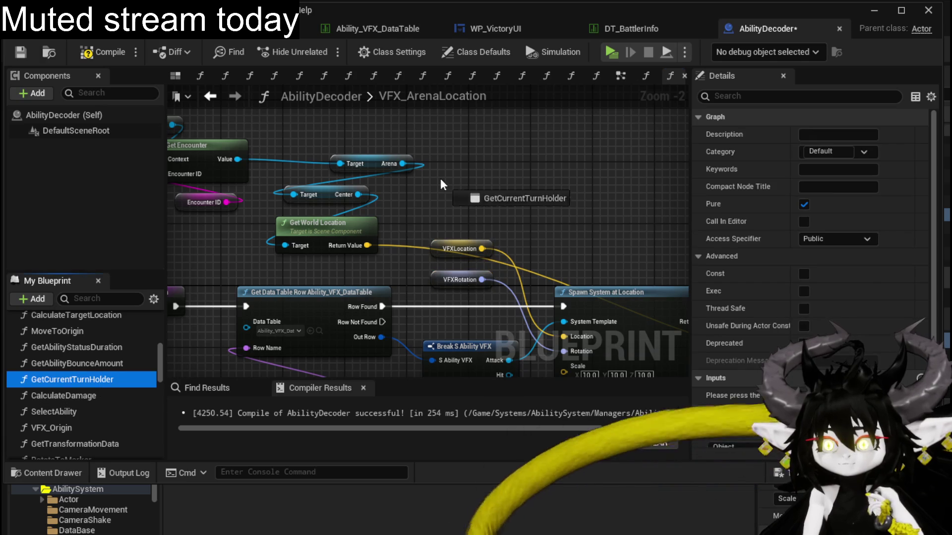
Add Get Current Turn Holder, take the Battler's actor rotation and feed it to the spawn Rotation.
{"action": "left_click_drag", "start_coordinate": [72, 380], "coordinate": [440, 179]}
{"action": "left_click_drag", "start_coordinate": [368, 171], "coordinate": [432, 175]}
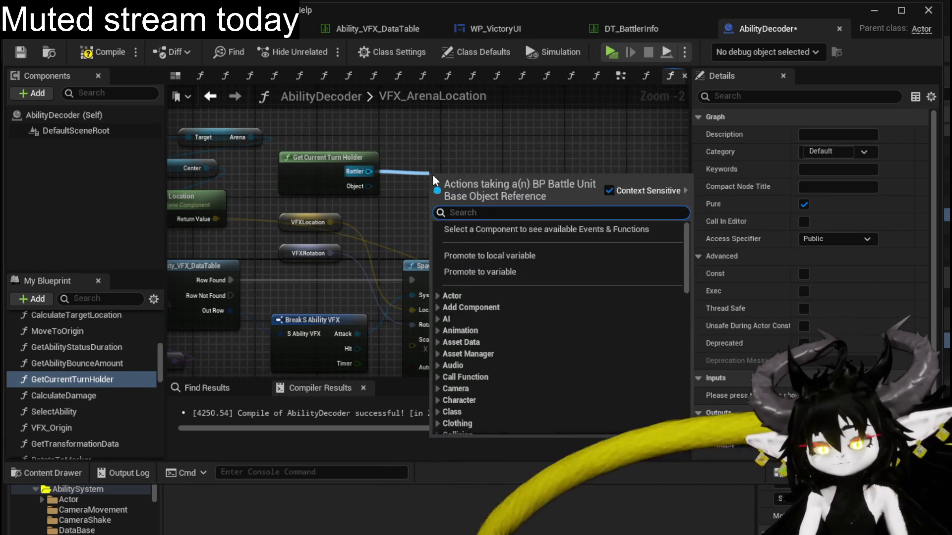
{"action": "type", "text": "get actor"}
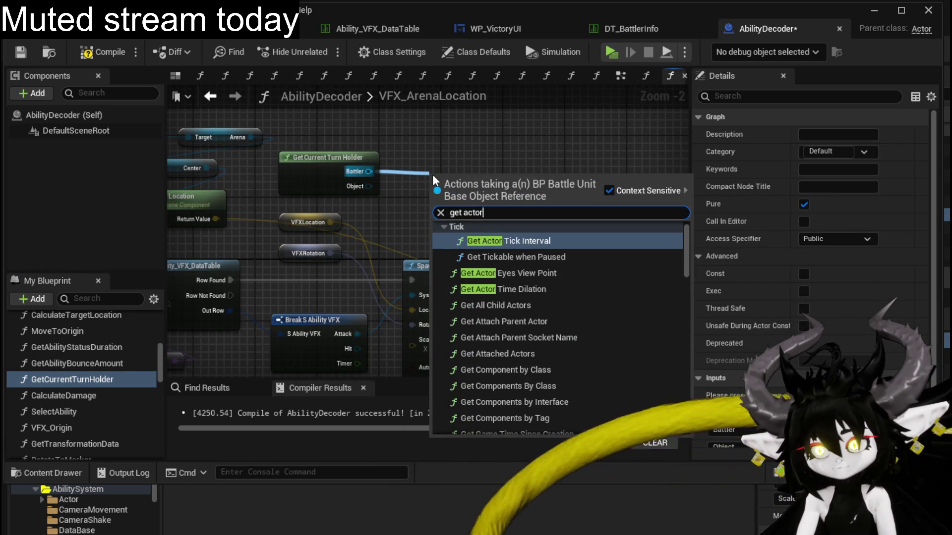
{"action": "type", "text": " ro"}
{"action": "key", "text": "BackSpace"}
{"action": "key", "text": "BackSpace"}
{"action": "type", "text": "roat"}
{"action": "key", "text": "BackSpace"}
{"action": "key", "text": "BackSpace"}
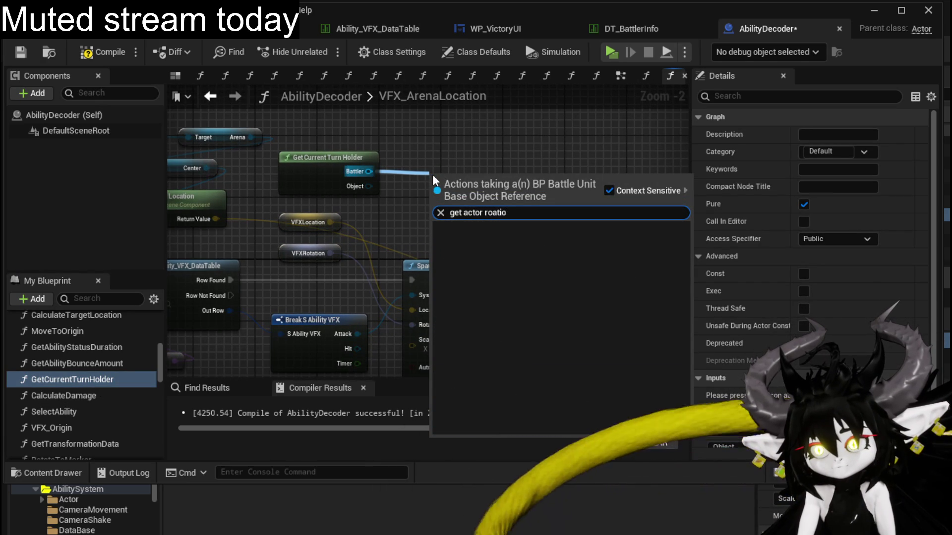
{"action": "type", "text": "tati"}
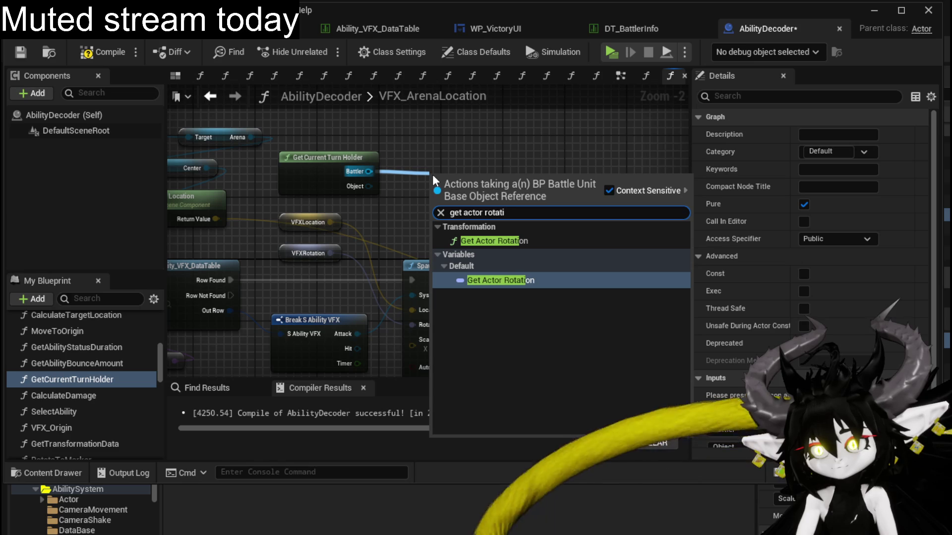
{"action": "left_click", "coordinate": [534, 237]}
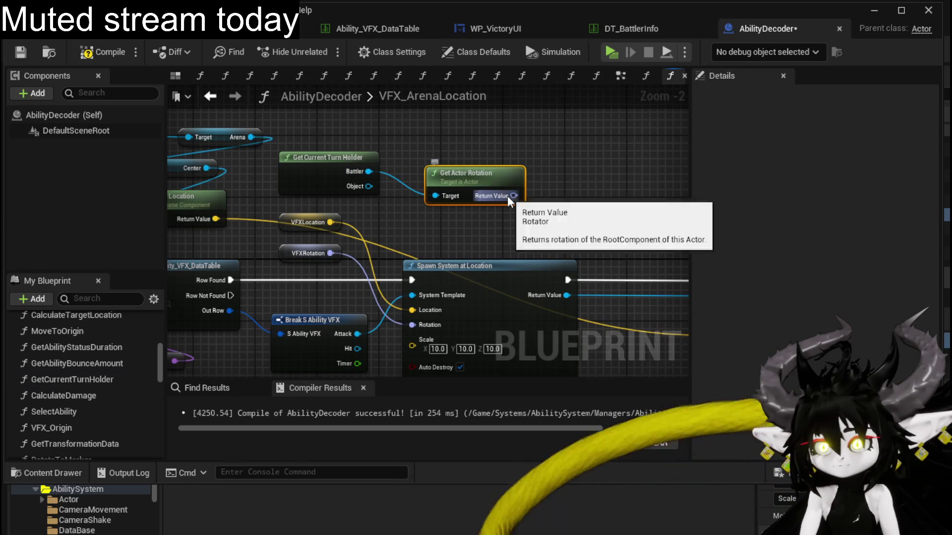
{"action": "left_click_drag", "start_coordinate": [513, 196], "coordinate": [412, 325]}
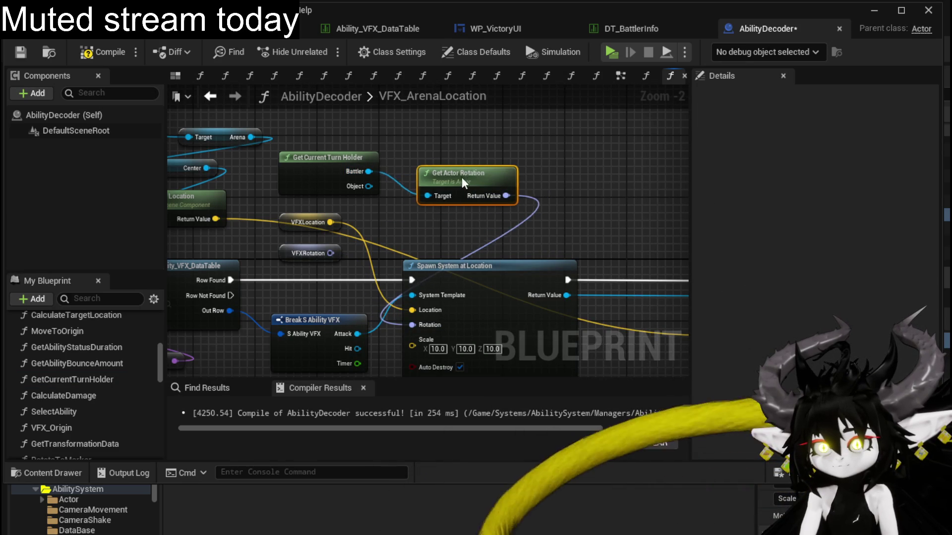
{"action": "left_click_drag", "start_coordinate": [462, 178], "coordinate": [364, 123]}
{"action": "scroll", "coordinate": [498, 195], "scroll_direction": "down", "scroll_amount": 1}
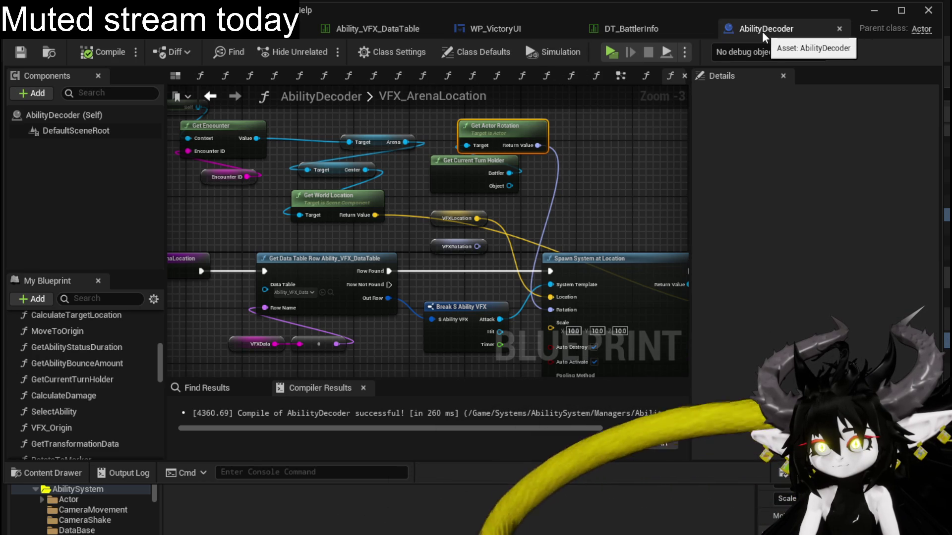
Return to the EventGraph and wire the AOE case into a VFX Arena Location call.
{"action": "left_click", "coordinate": [209, 99]}
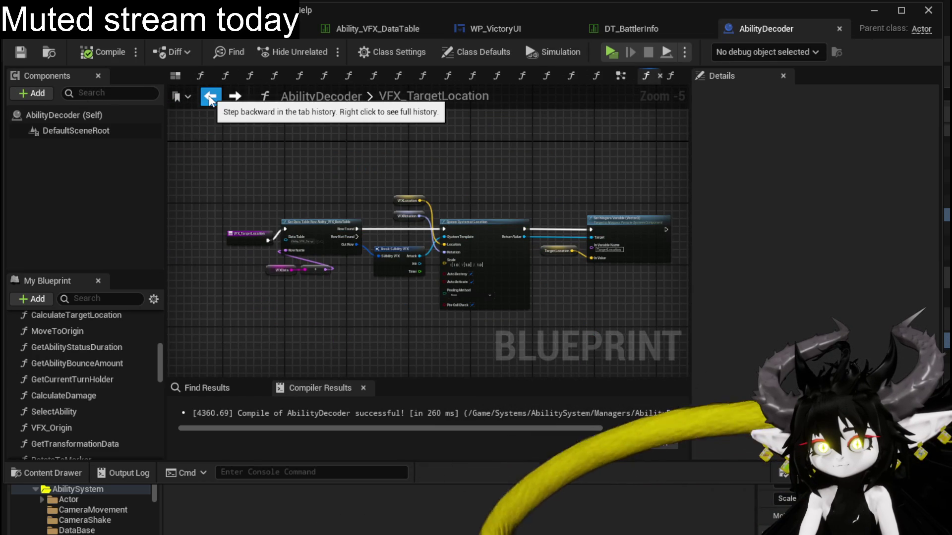
{"action": "left_click", "coordinate": [212, 96]}
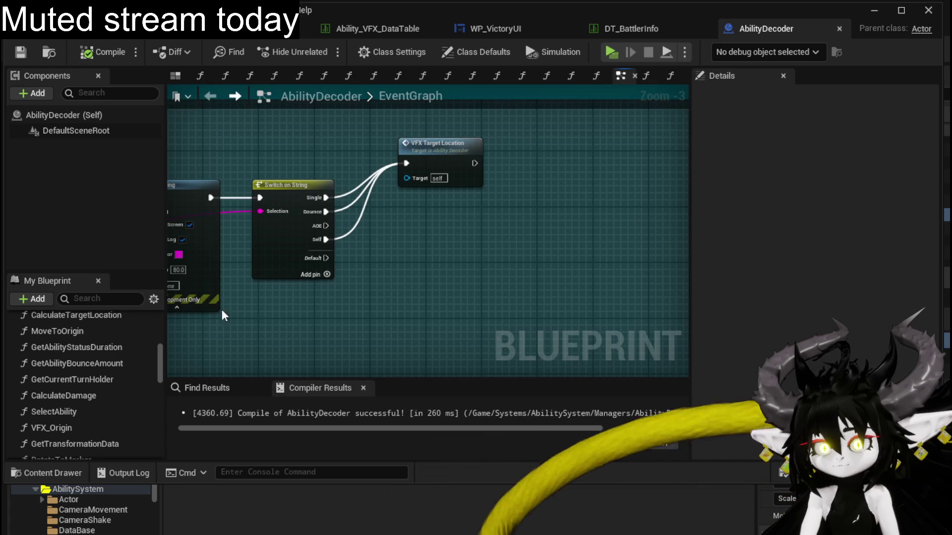
{"action": "scroll", "coordinate": [82, 439], "scroll_direction": "down", "scroll_amount": 3}
{"action": "left_click_drag", "start_coordinate": [71, 451], "coordinate": [379, 253]}
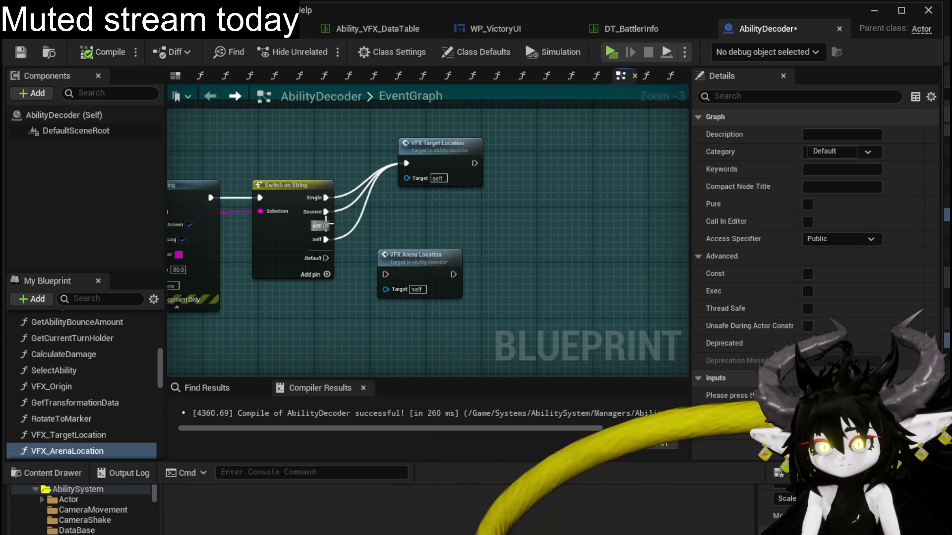
{"action": "left_click_drag", "start_coordinate": [326, 225], "coordinate": [388, 274]}
{"action": "scroll", "coordinate": [537, 198], "scroll_direction": "down", "scroll_amount": 2}
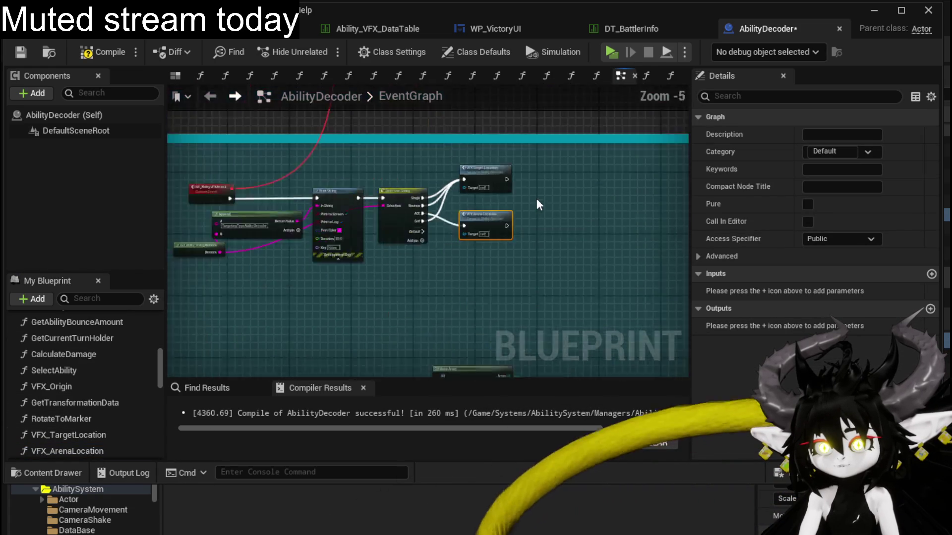
{"action": "scroll", "coordinate": [344, 278], "scroll_direction": "down", "scroll_amount": 2}
{"action": "scroll", "coordinate": [296, 217], "scroll_direction": "up", "scroll_amount": 5}
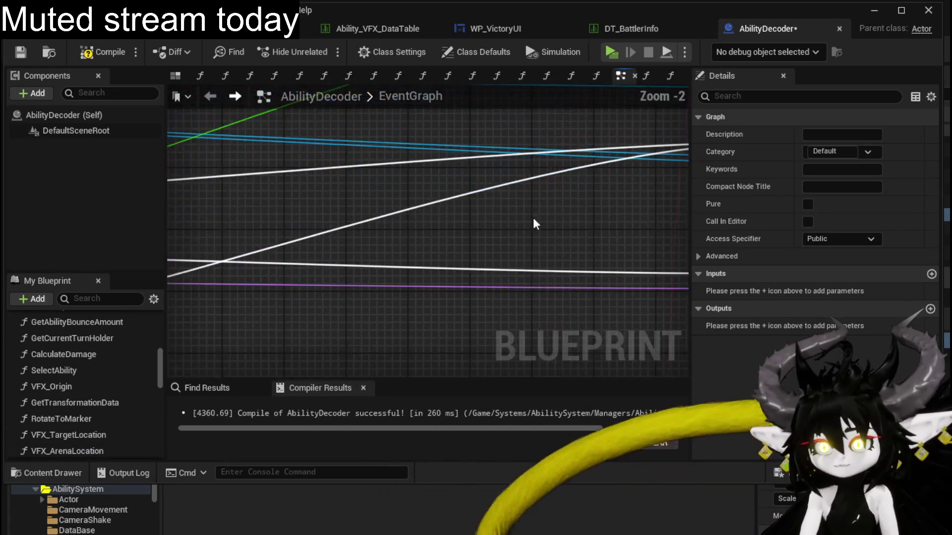
{"action": "scroll", "coordinate": [400, 220], "scroll_direction": "down", "scroll_amount": 3}
{"action": "scroll", "coordinate": [284, 238], "scroll_direction": "up", "scroll_amount": 2}
{"action": "mouse_move", "coordinate": [365, 226]}
{"action": "left_mouse_down"}
{"action": "mouse_move", "coordinate": [204, 320]}
{"action": "mouse_move", "coordinate": [365, 233]}
{"action": "left_mouse_up"}
{"action": "scroll", "coordinate": [365, 233], "scroll_direction": "down", "scroll_amount": 1}
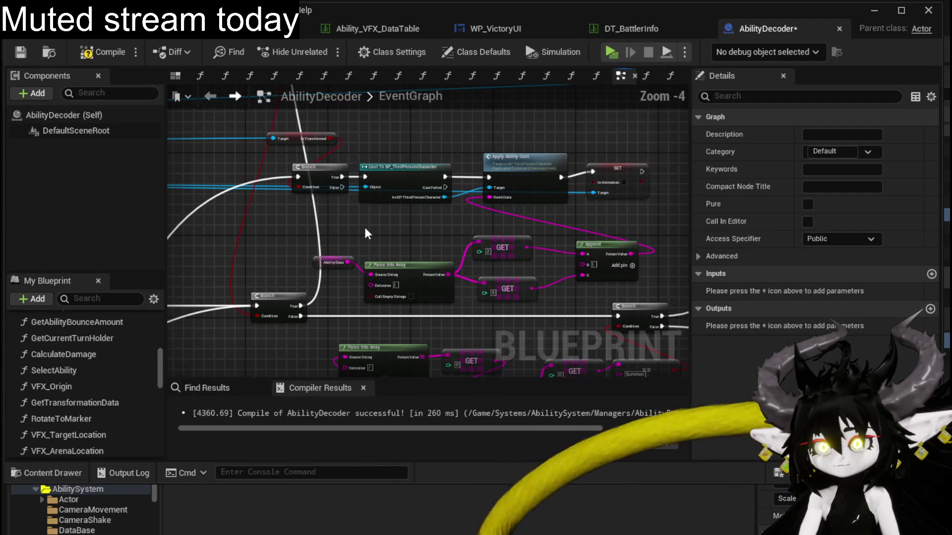
{"action": "left_click_drag", "start_coordinate": [458, 222], "coordinate": [364, 268]}
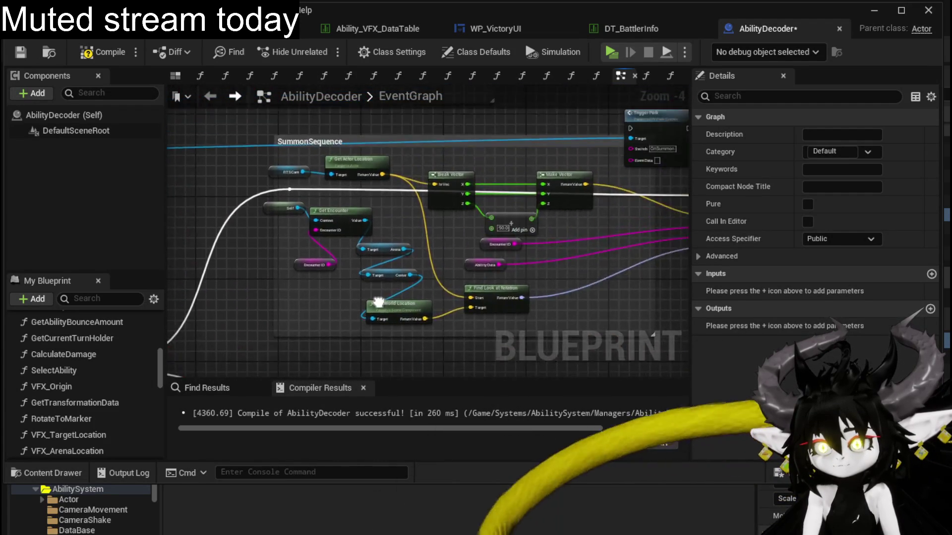
{"action": "scroll", "coordinate": [437, 244], "scroll_direction": "down", "scroll_amount": 2}
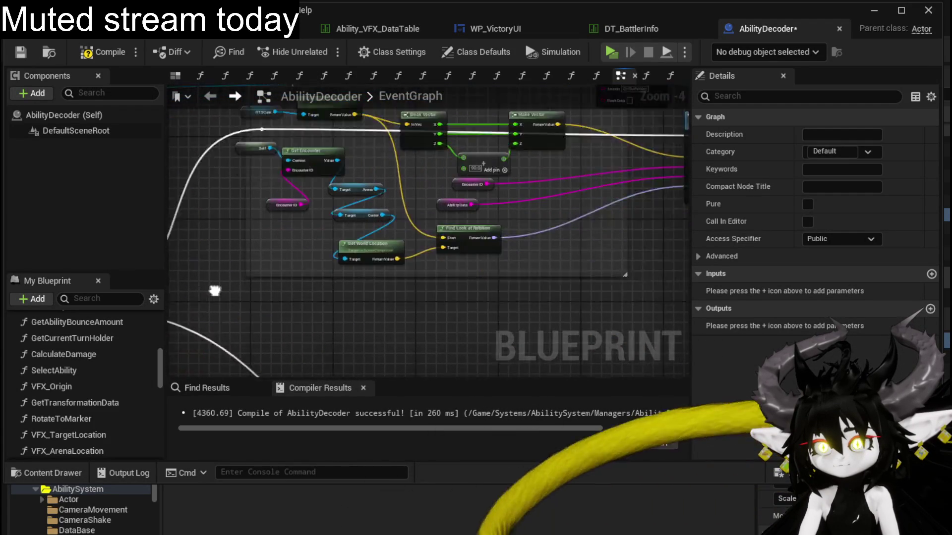
{"action": "left_click_drag", "start_coordinate": [428, 268], "coordinate": [482, 180]}
{"action": "scroll", "coordinate": [355, 253], "scroll_direction": "up", "scroll_amount": 1}
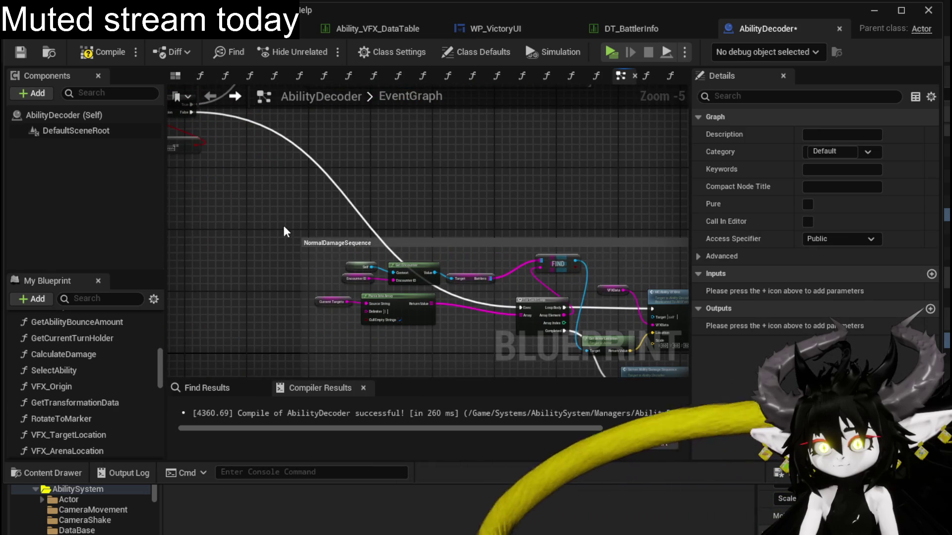
{"action": "scroll", "coordinate": [283, 224], "scroll_direction": "down", "scroll_amount": 3}
{"action": "mouse_move", "coordinate": [362, 306]}
{"action": "left_mouse_down"}
{"action": "mouse_move", "coordinate": [303, 282]}
{"action": "mouse_move", "coordinate": [679, 300]}
{"action": "left_mouse_up"}
{"action": "mouse_move", "coordinate": [246, 242]}
{"action": "left_mouse_down"}
{"action": "mouse_move", "coordinate": [263, 241]}
{"action": "mouse_move", "coordinate": [414, 329]}
{"action": "mouse_move", "coordinate": [314, 242]}
{"action": "mouse_move", "coordinate": [249, 160]}
{"action": "left_mouse_up"}
{"action": "scroll", "coordinate": [318, 220], "scroll_direction": "up", "scroll_amount": 2}
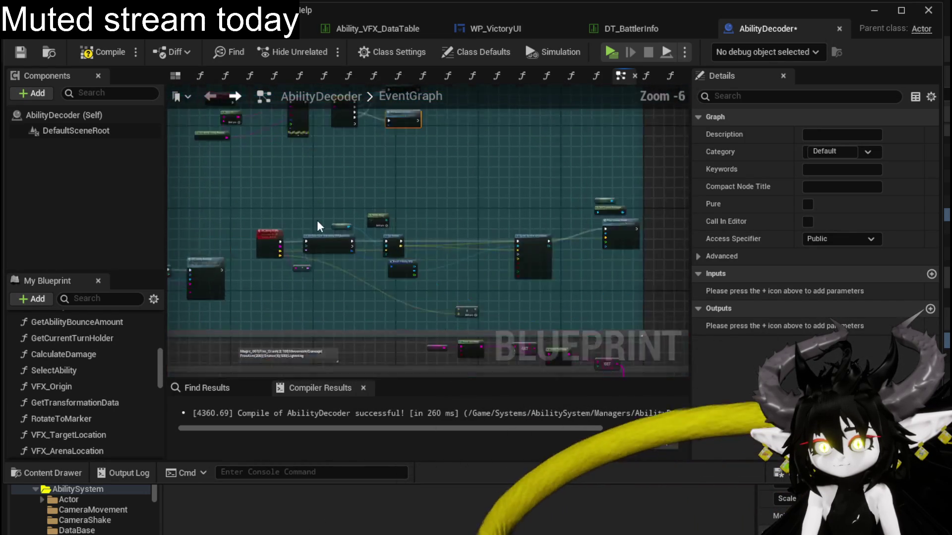
{"action": "scroll", "coordinate": [287, 222], "scroll_direction": "up", "scroll_amount": 2}
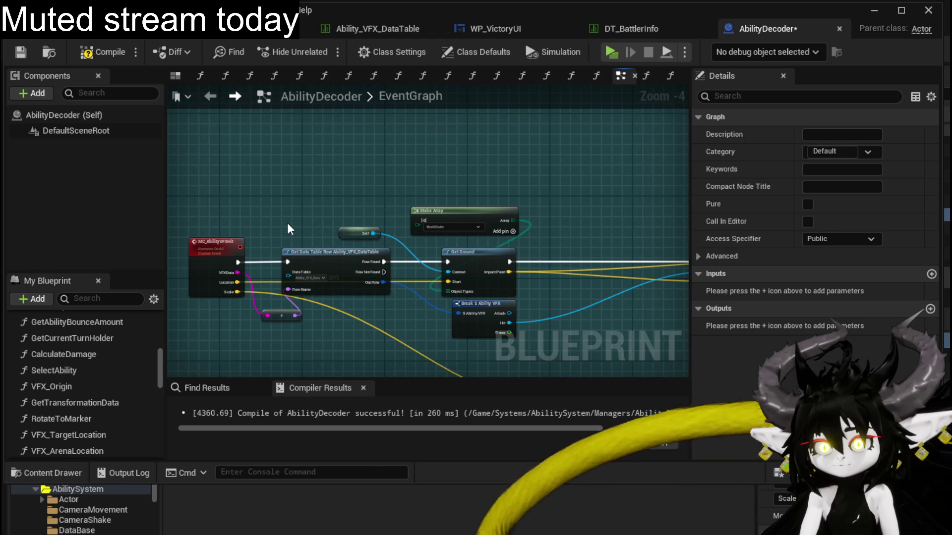
{"action": "left_click_drag", "start_coordinate": [287, 222], "coordinate": [665, 202]}
{"action": "left_click_drag", "start_coordinate": [393, 223], "coordinate": [391, 173]}
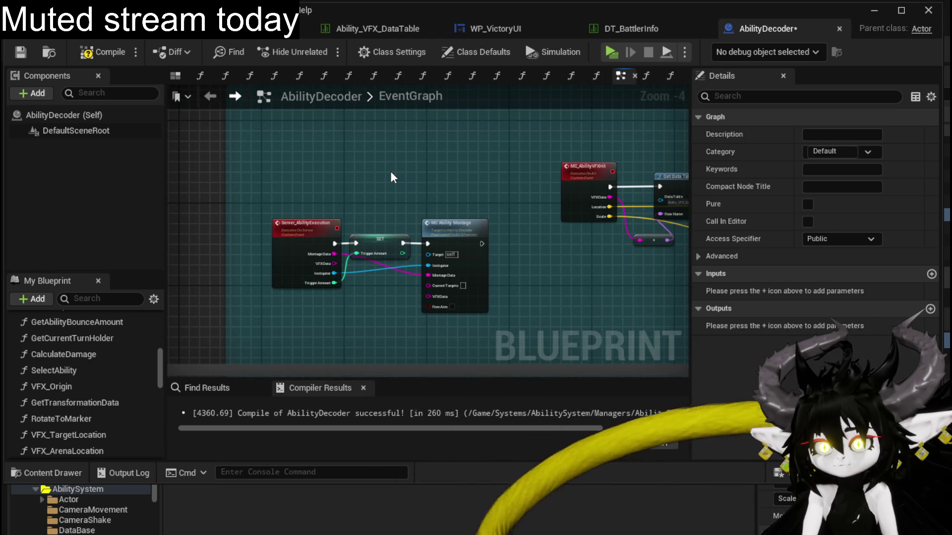
{"action": "scroll", "coordinate": [390, 177], "scroll_direction": "down", "scroll_amount": 2}
{"action": "scroll", "coordinate": [390, 177], "scroll_direction": "down", "scroll_amount": 3}
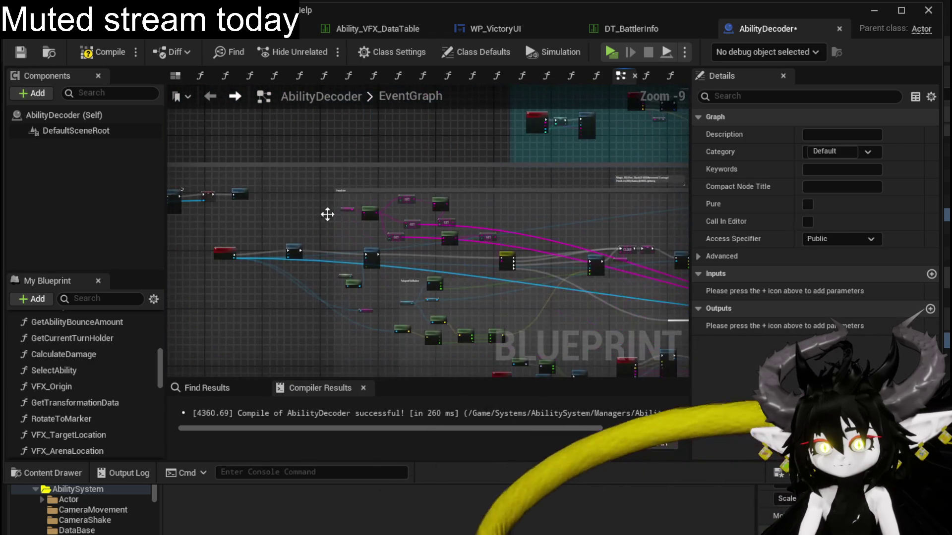
{"action": "mouse_move", "coordinate": [330, 212]}
{"action": "left_mouse_down"}
{"action": "mouse_move", "coordinate": [256, 236]}
{"action": "mouse_move", "coordinate": [200, 189]}
{"action": "left_mouse_up"}
{"action": "scroll", "coordinate": [200, 189], "scroll_direction": "up", "scroll_amount": 5}
{"action": "scroll", "coordinate": [243, 197], "scroll_direction": "up", "scroll_amount": 2}
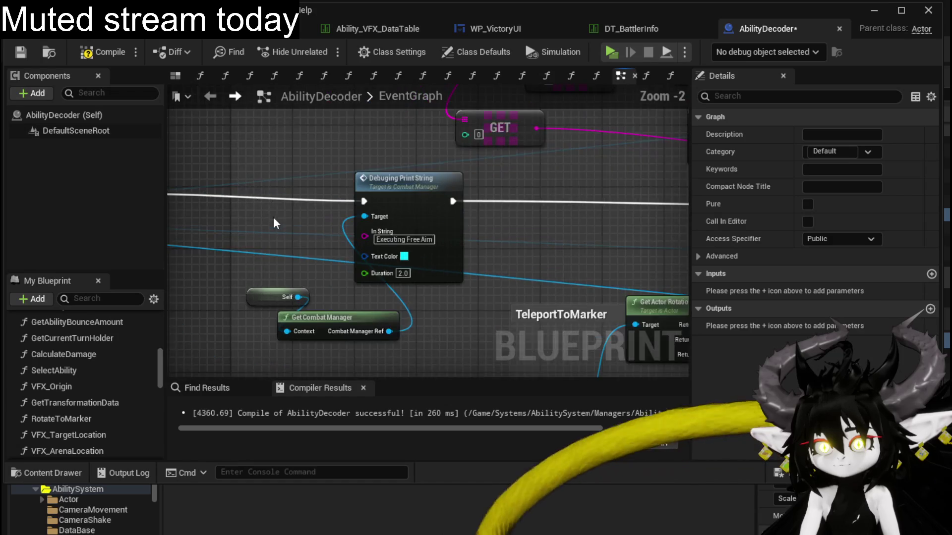
{"action": "mouse_move", "coordinate": [273, 217]}
{"action": "left_mouse_down"}
{"action": "mouse_move", "coordinate": [595, 226]}
{"action": "mouse_move", "coordinate": [307, 195]}
{"action": "mouse_move", "coordinate": [438, 221]}
{"action": "mouse_move", "coordinate": [426, 233]}
{"action": "mouse_move", "coordinate": [185, 260]}
{"action": "left_mouse_up"}
{"action": "scroll", "coordinate": [595, 227], "scroll_direction": "down", "scroll_amount": 2}
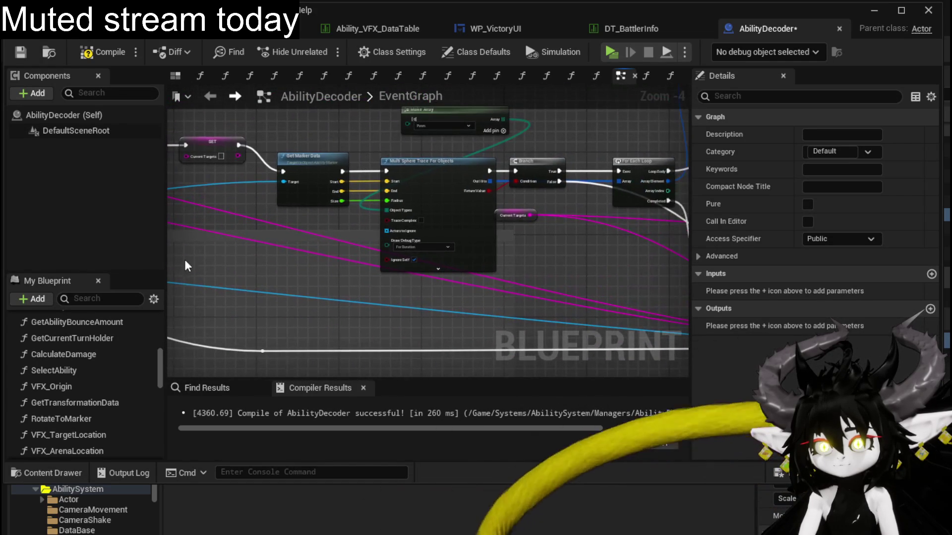
{"action": "mouse_move", "coordinate": [387, 261]}
{"action": "left_mouse_down"}
{"action": "mouse_move", "coordinate": [376, 236]}
{"action": "mouse_move", "coordinate": [462, 261]}
{"action": "mouse_move", "coordinate": [455, 254]}
{"action": "left_mouse_up"}
{"action": "double_click", "coordinate": [455, 255]}
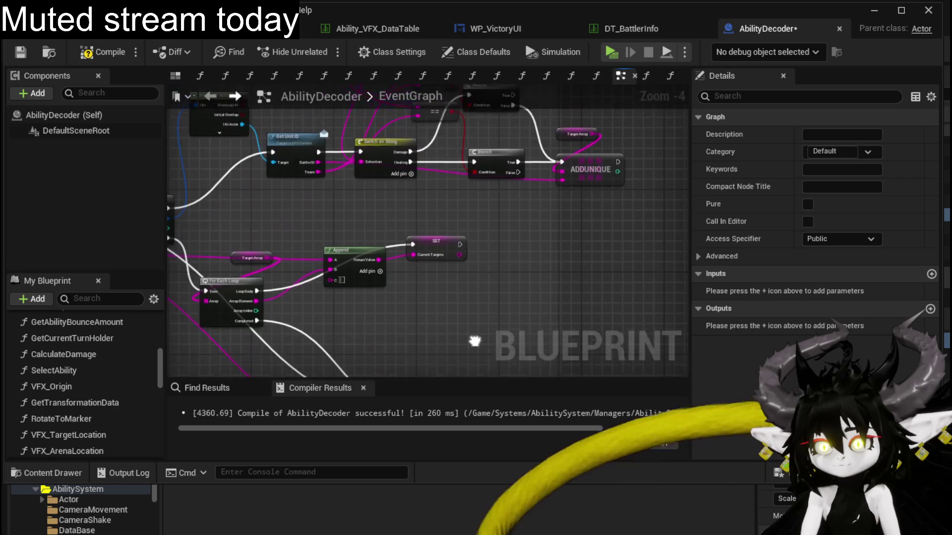
{"action": "mouse_move", "coordinate": [532, 268]}
{"action": "left_mouse_down"}
{"action": "mouse_move", "coordinate": [201, 156]}
{"action": "mouse_move", "coordinate": [529, 192]}
{"action": "mouse_move", "coordinate": [334, 186]}
{"action": "mouse_move", "coordinate": [241, 343]}
{"action": "mouse_move", "coordinate": [241, 219]}
{"action": "mouse_move", "coordinate": [364, 173]}
{"action": "left_mouse_up"}
{"action": "scroll", "coordinate": [422, 234], "scroll_direction": "up", "scroll_amount": 1}
{"action": "scroll", "coordinate": [421, 234], "scroll_direction": "down", "scroll_amount": 2}
{"action": "scroll", "coordinate": [529, 193], "scroll_direction": "up", "scroll_amount": 2}
{"action": "scroll", "coordinate": [334, 186], "scroll_direction": "down", "scroll_amount": 1}
{"action": "scroll", "coordinate": [364, 174], "scroll_direction": "down", "scroll_amount": 2}
{"action": "scroll", "coordinate": [366, 287], "scroll_direction": "up", "scroll_amount": 2}
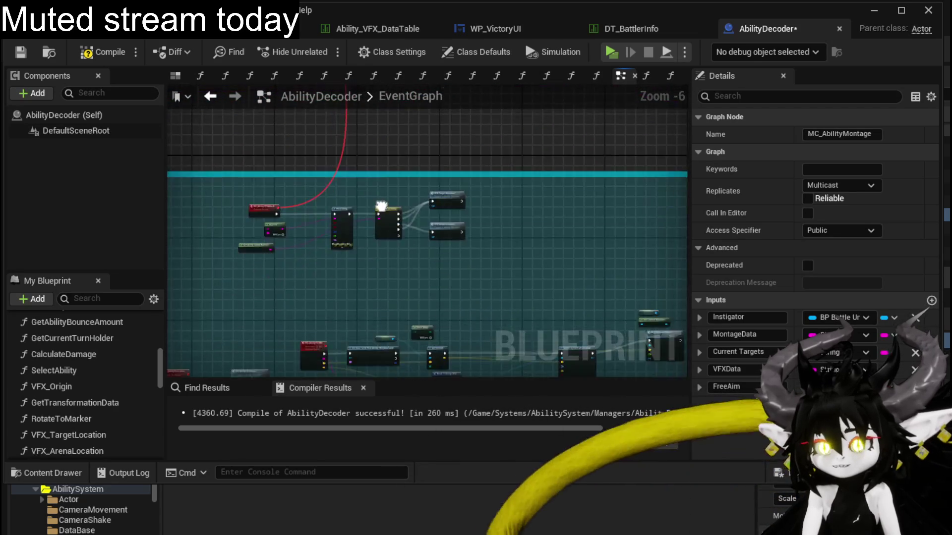
{"action": "scroll", "coordinate": [366, 287], "scroll_direction": "up", "scroll_amount": 3}
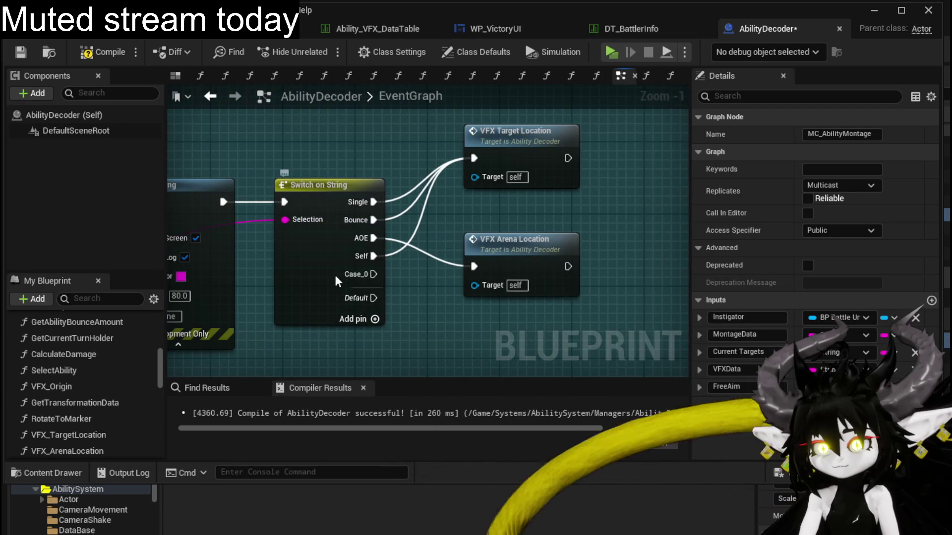
Name the fifth case FreeAim and reorder cases to Single, Bounce, FreeAim, Self, AOE.
{"action": "left_click", "coordinate": [335, 282]}
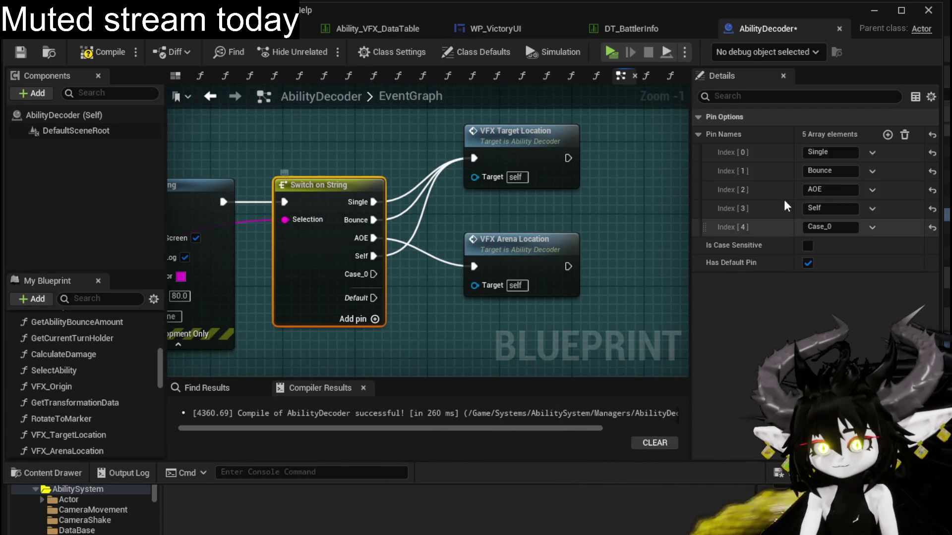
{"action": "left_click", "coordinate": [847, 227]}
{"action": "type", "text": "FreeA"}
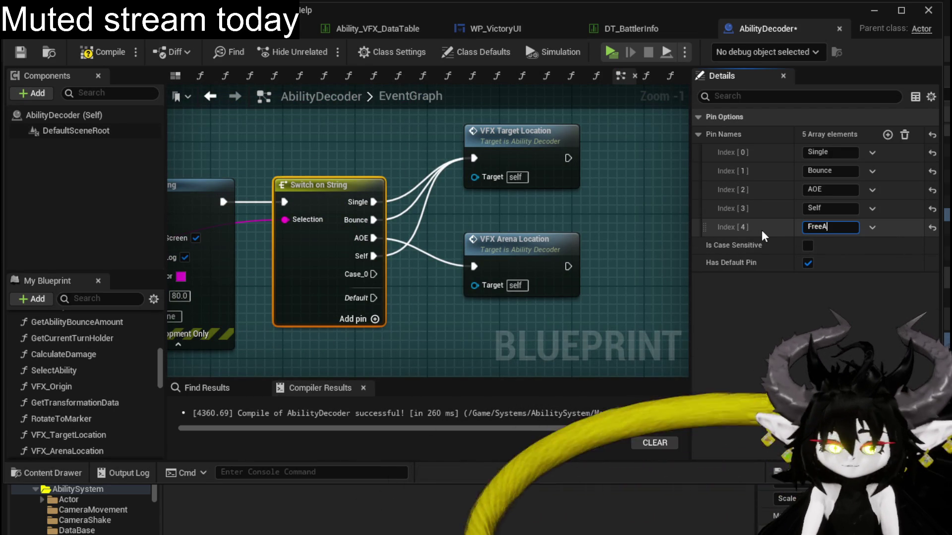
{"action": "type", "text": "im"}
{"action": "key", "text": "Return"}
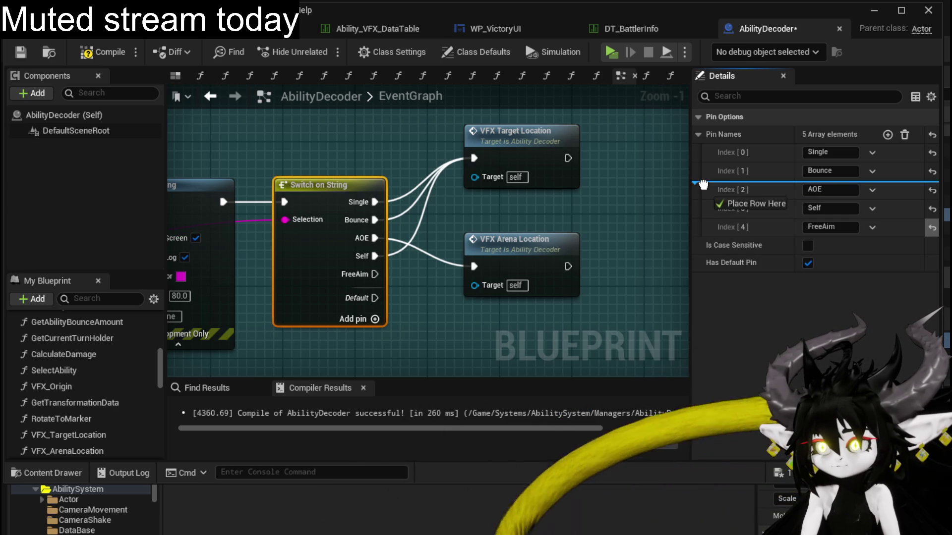
{"action": "mouse_move", "coordinate": [703, 226]}
{"action": "left_mouse_down"}
{"action": "mouse_move", "coordinate": [702, 181]}
{"action": "mouse_move", "coordinate": [711, 208]}
{"action": "left_mouse_up"}
{"action": "left_click_drag", "start_coordinate": [375, 238], "coordinate": [464, 175]}
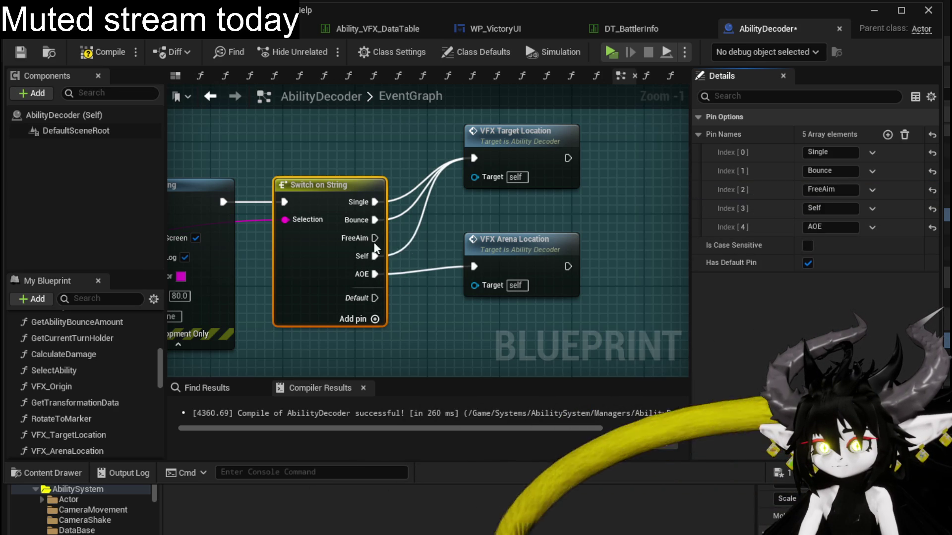
{"action": "left_click", "coordinate": [562, 236]}
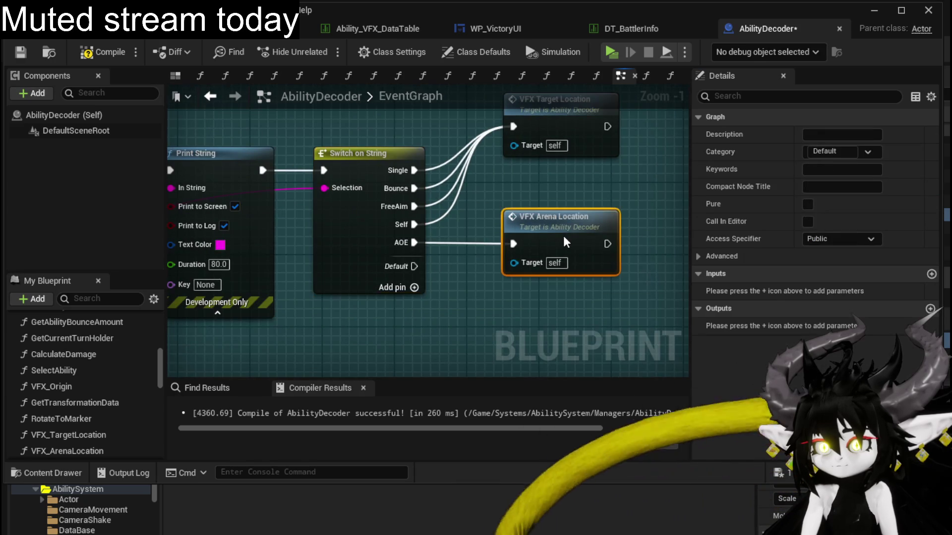
Pass the Bounce string through Parse Into Array with '(' delimiter and a GET at index 0.
{"action": "left_click_drag", "start_coordinate": [451, 267], "coordinate": [574, 263]}
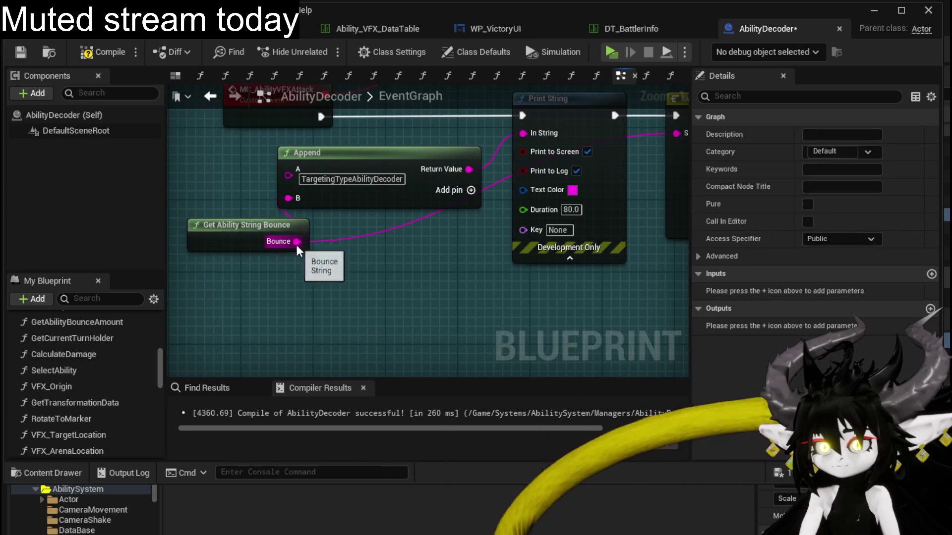
{"action": "left_click_drag", "start_coordinate": [295, 241], "coordinate": [391, 261]}
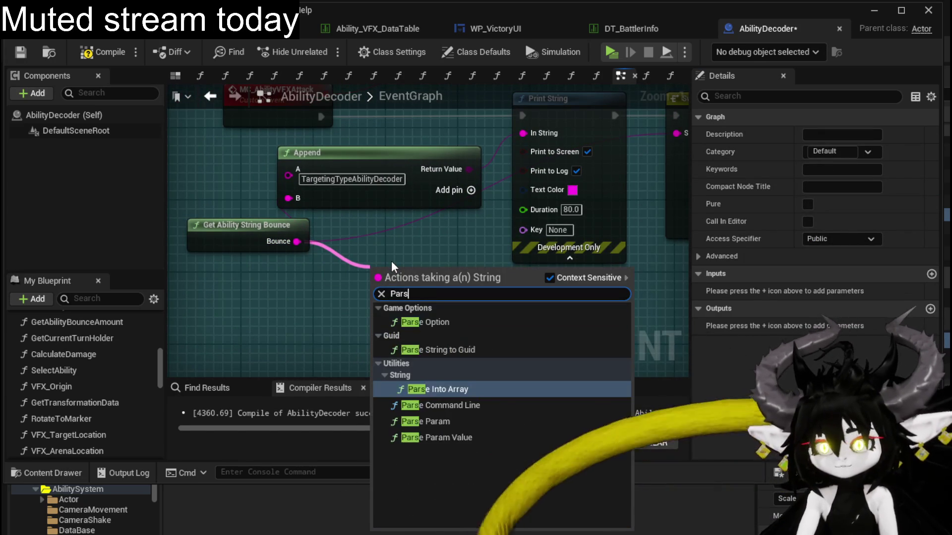
{"action": "type", "text": "Parse"}
{"action": "key", "text": "Return"}
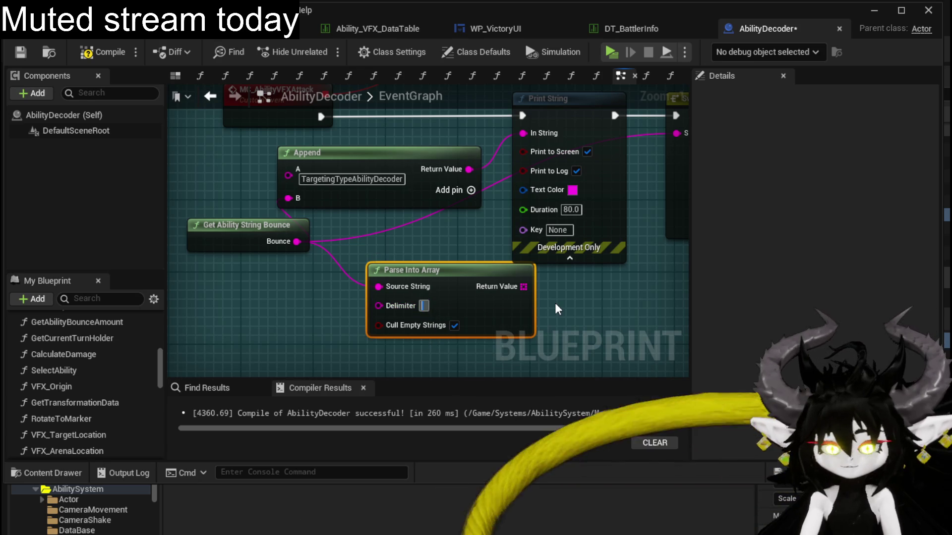
{"action": "left_click_drag", "start_coordinate": [472, 277], "coordinate": [320, 286]}
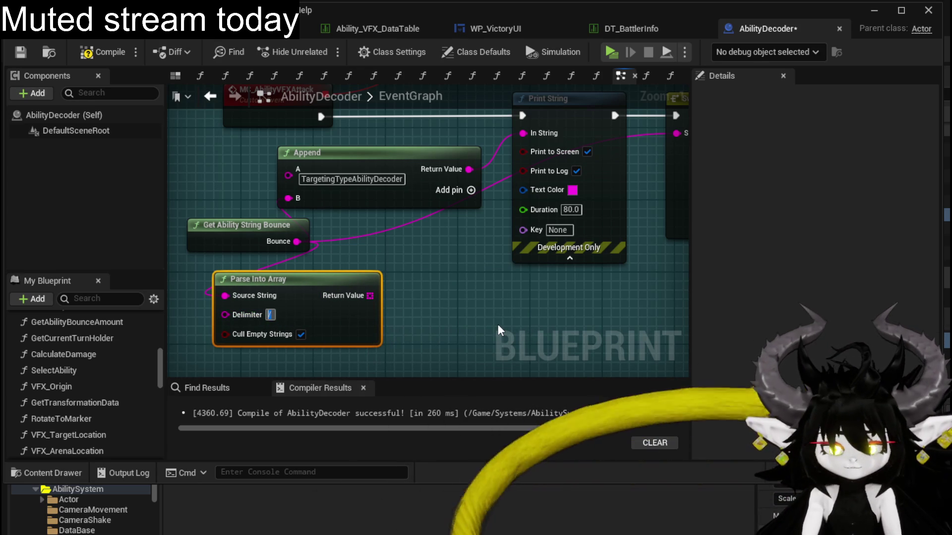
{"action": "type", "text": "("}
{"action": "key", "text": "Return"}
{"action": "left_click_drag", "start_coordinate": [371, 302], "coordinate": [430, 283]}
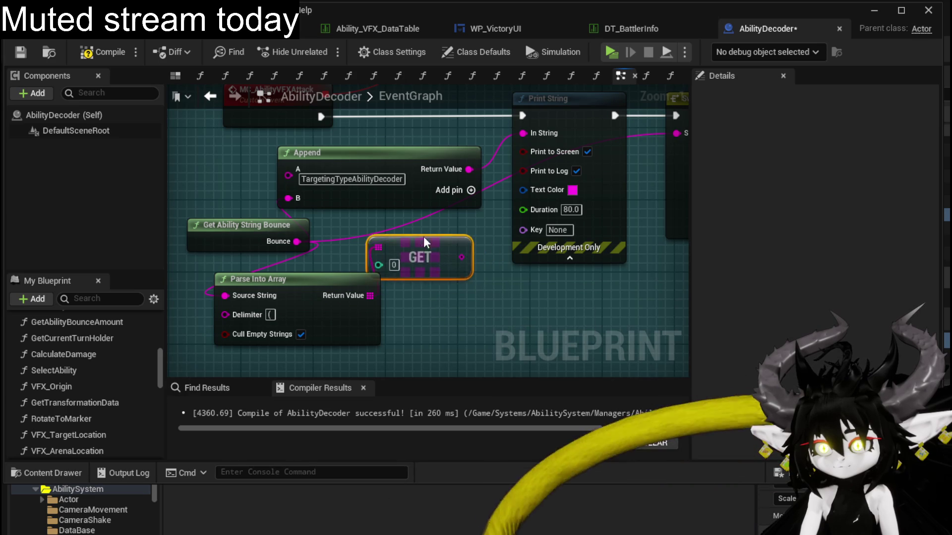
{"action": "left_click_drag", "start_coordinate": [424, 242], "coordinate": [366, 298]}
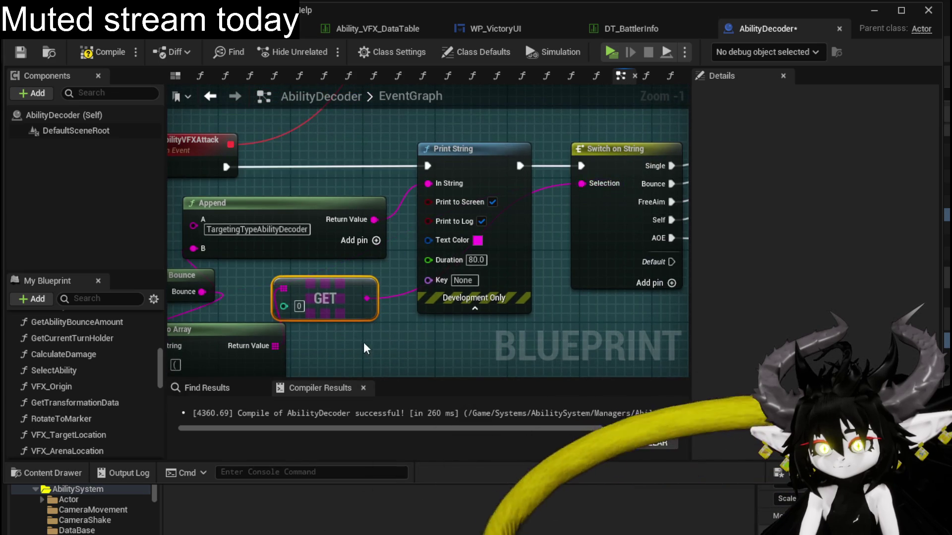
{"action": "left_click_drag", "start_coordinate": [364, 348], "coordinate": [459, 266]}
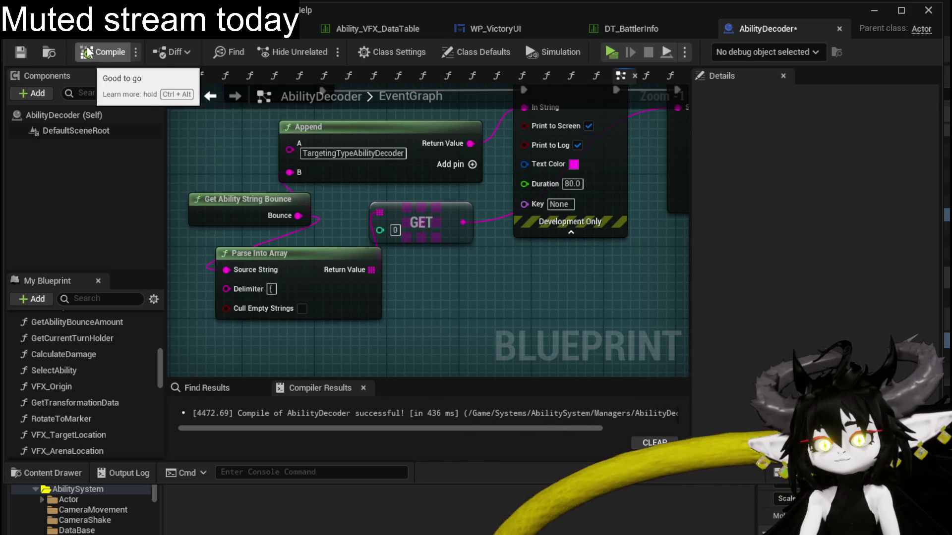
Play standalone, fight two Earth slimes with the Pillar card hitting both, then stop the session.
{"action": "left_click", "coordinate": [873, 13]}
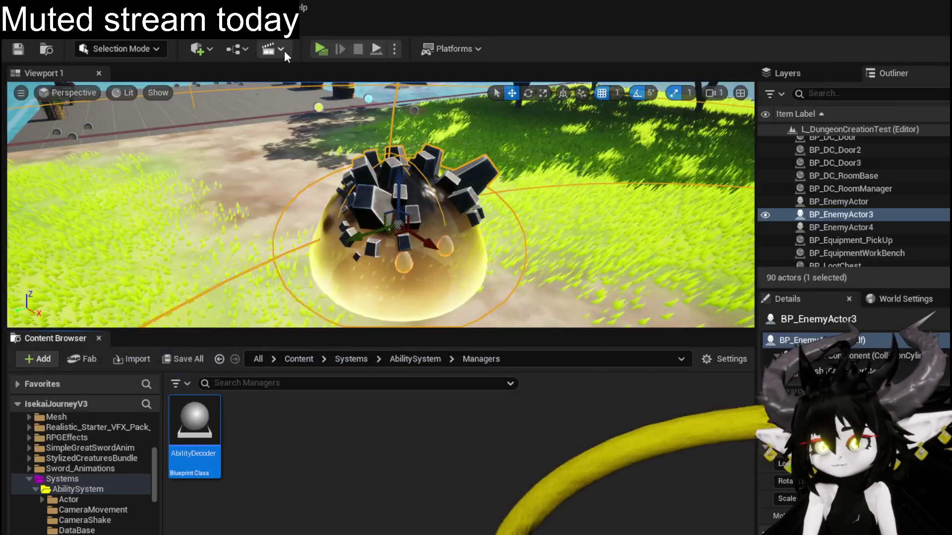
{"action": "left_click", "coordinate": [284, 51]}
{"action": "key", "text": "w"}
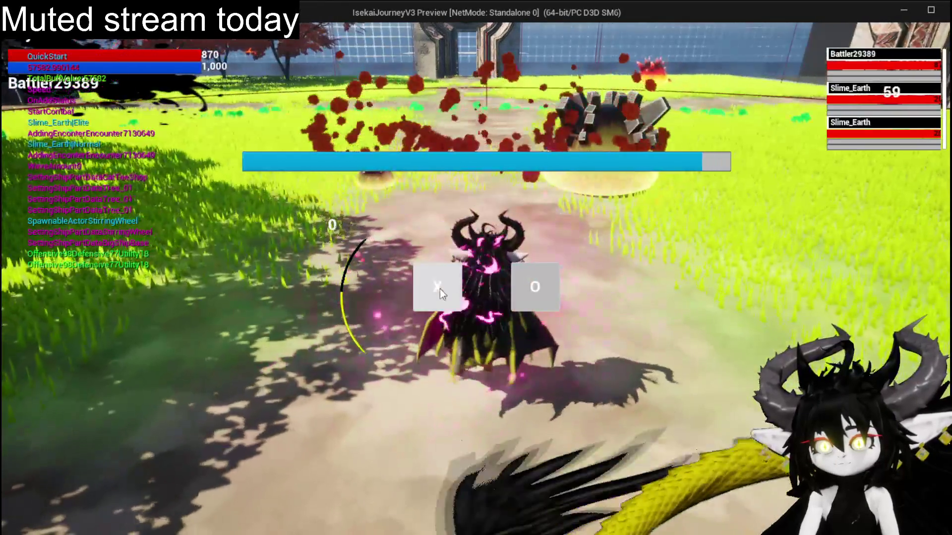
{"action": "left_click", "coordinate": [441, 289]}
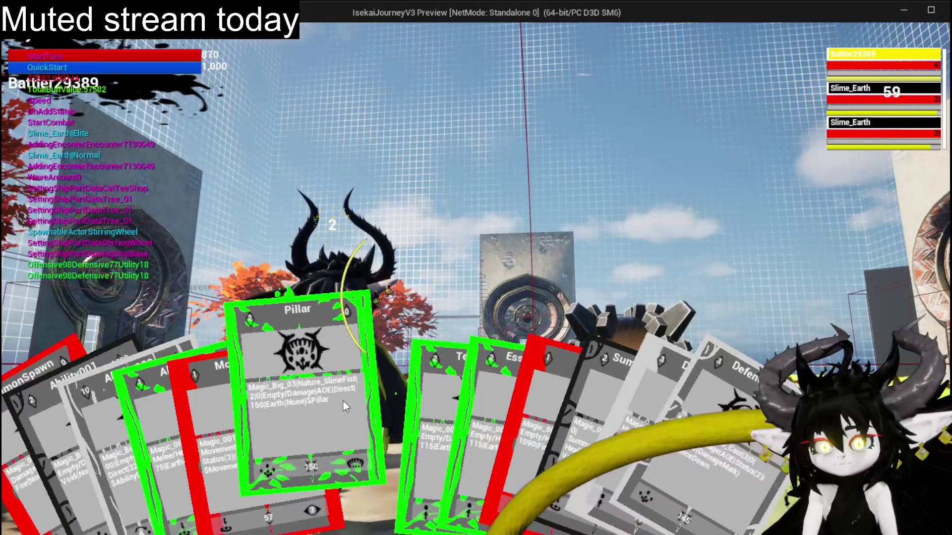
{"action": "left_click", "coordinate": [343, 400]}
{"action": "key", "text": "e"}
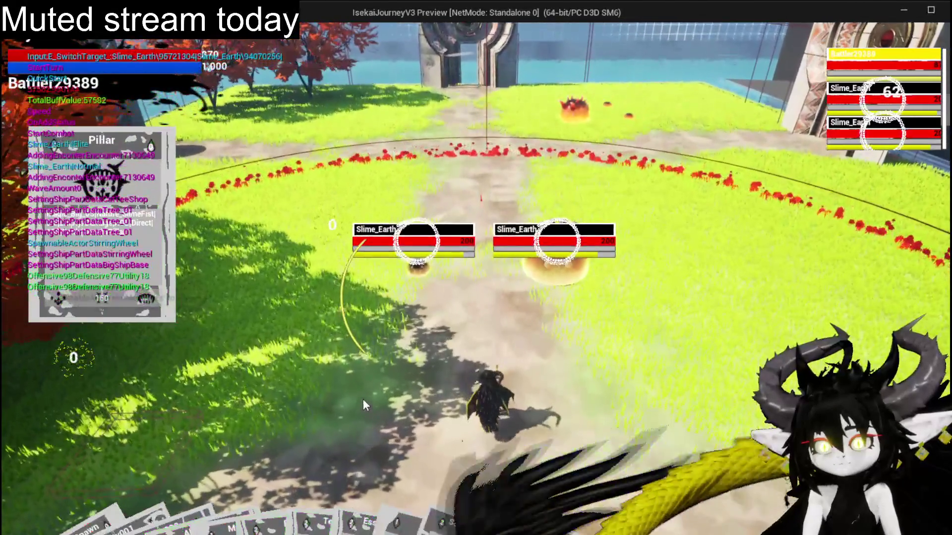
{"action": "left_click", "coordinate": [364, 399]}
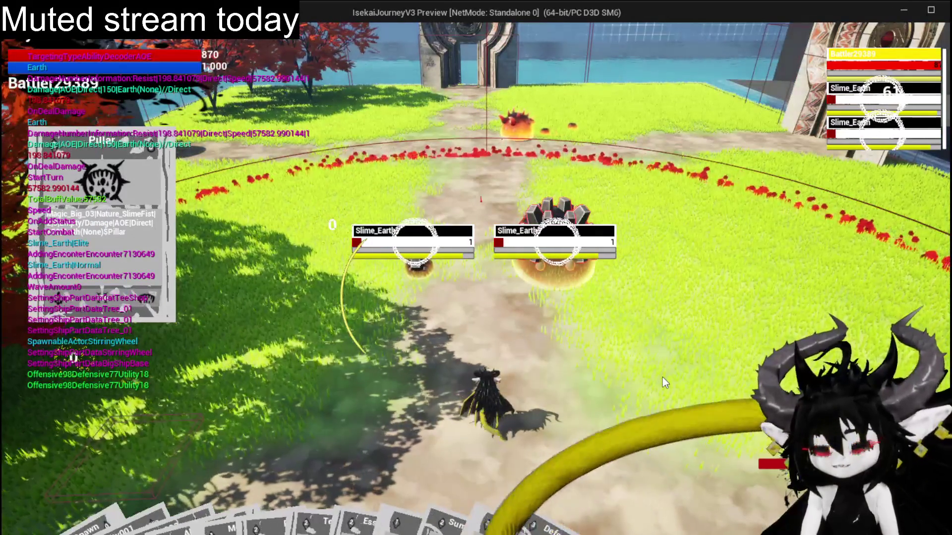
{"action": "key", "text": "alt+Tab"}
{"action": "key", "text": "Escape"}
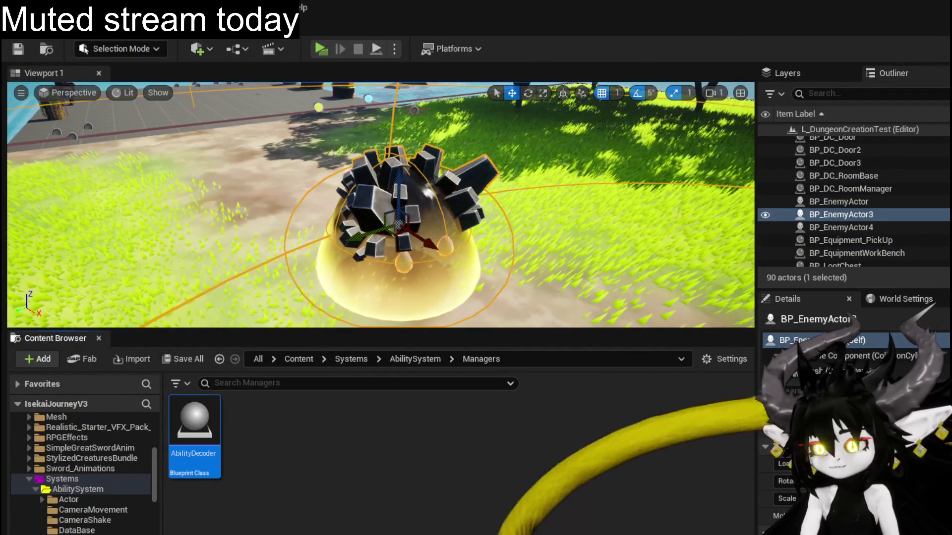
Copy the Nature_EarthSlimeFist row name from the ability VFX table, then bring up the enemy loot table.
{"action": "key", "text": "alt+Tab"}
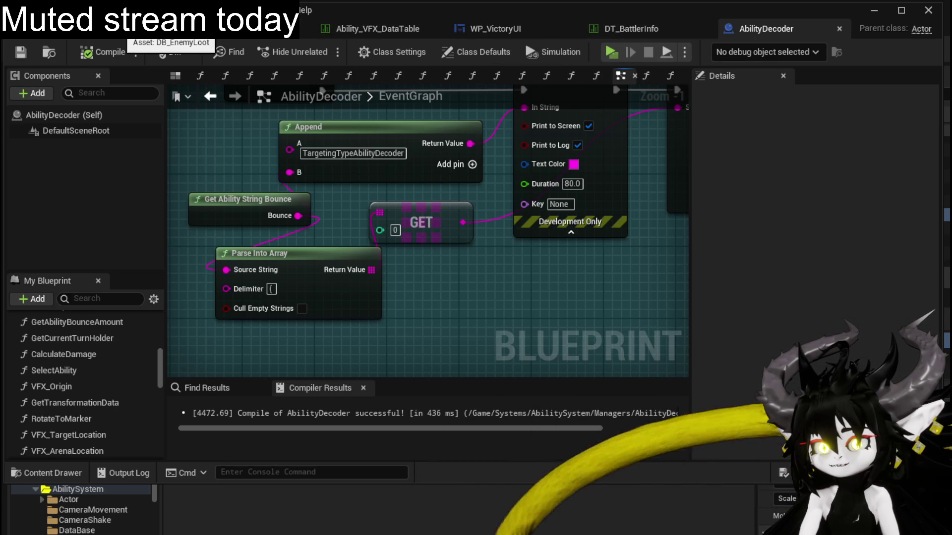
{"action": "left_click", "coordinate": [378, 28]}
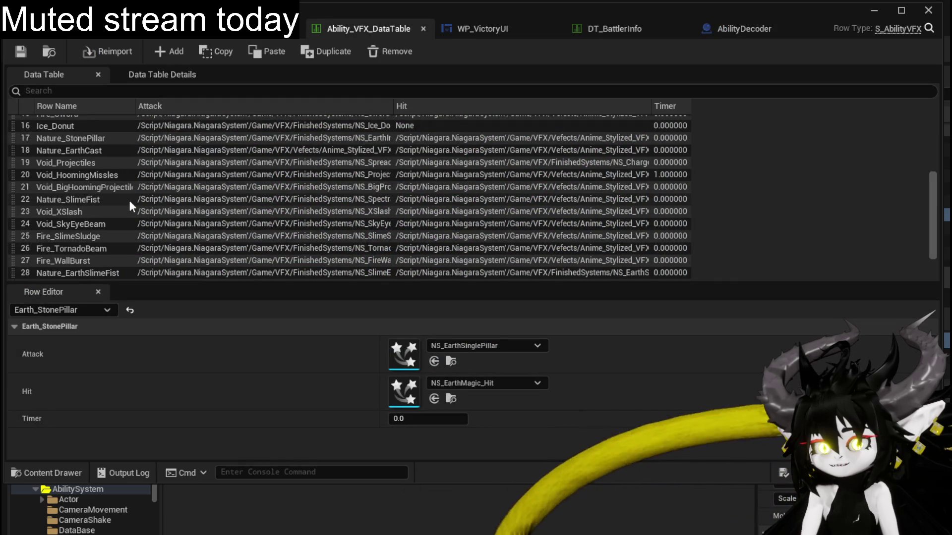
{"action": "scroll", "coordinate": [129, 200], "scroll_direction": "down", "scroll_amount": 1}
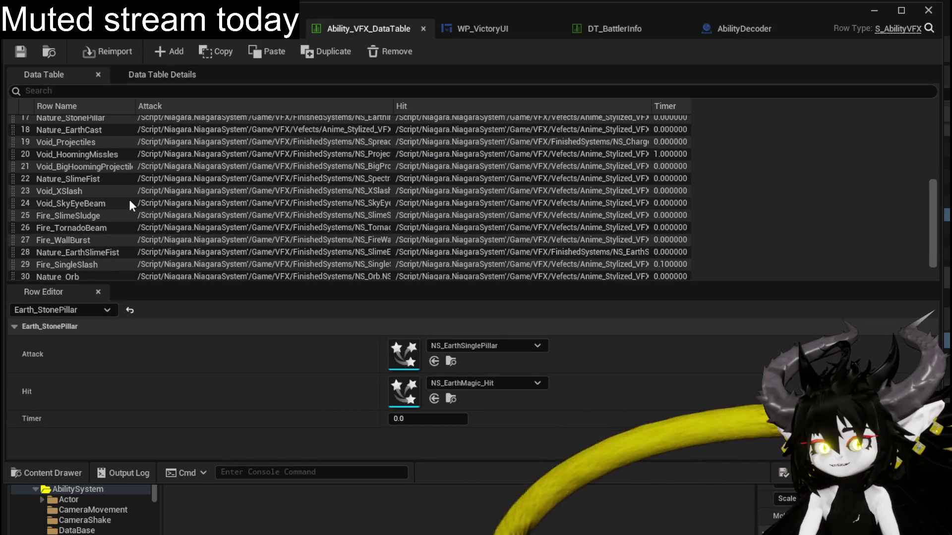
{"action": "double_click", "coordinate": [103, 252]}
{"action": "key", "text": "ctrl+c"}
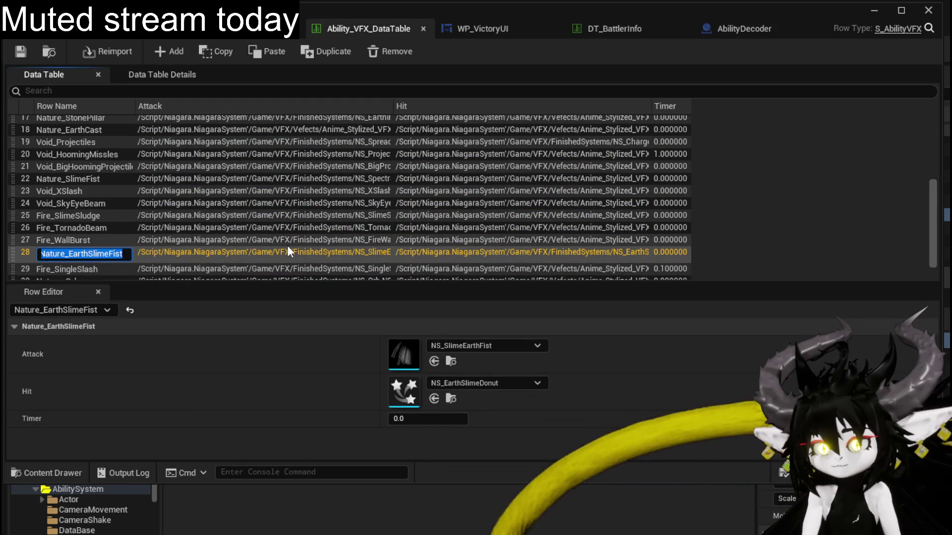
{"action": "key", "text": "Return"}
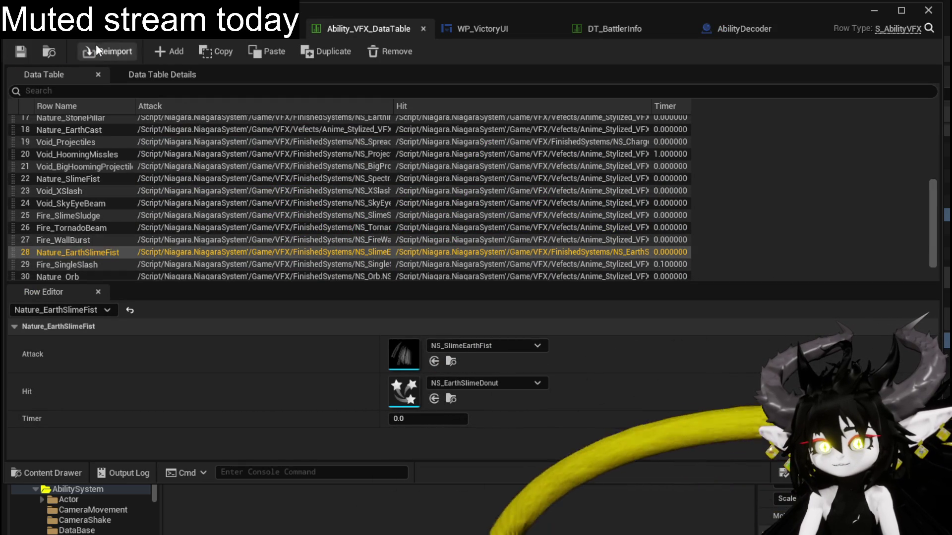
{"action": "left_click", "coordinate": [129, 37]}
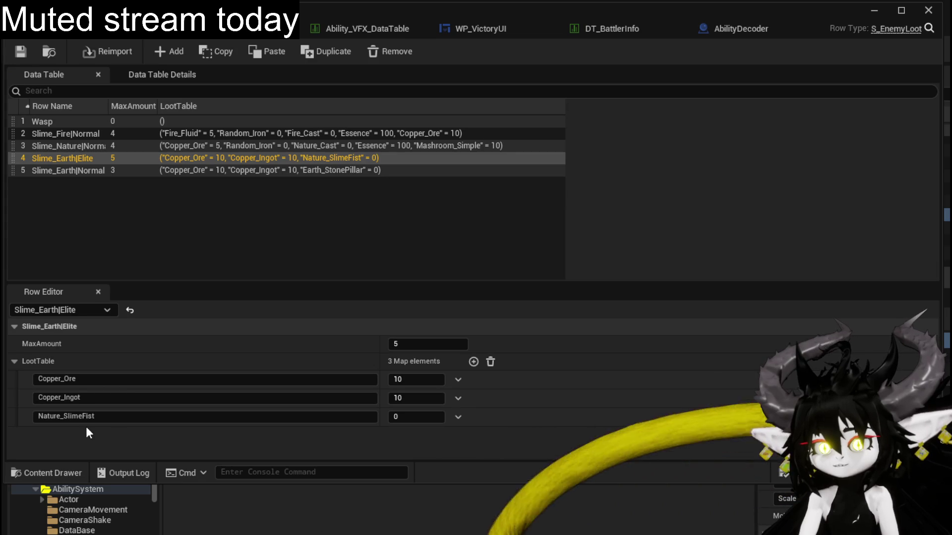
Rename the Slime_Earth|Elite loot entry from Nature_SlimeFist to Nature_EarthSlimeFist.
{"action": "key", "text": "ctrl+v"}
{"action": "key", "text": "Return"}
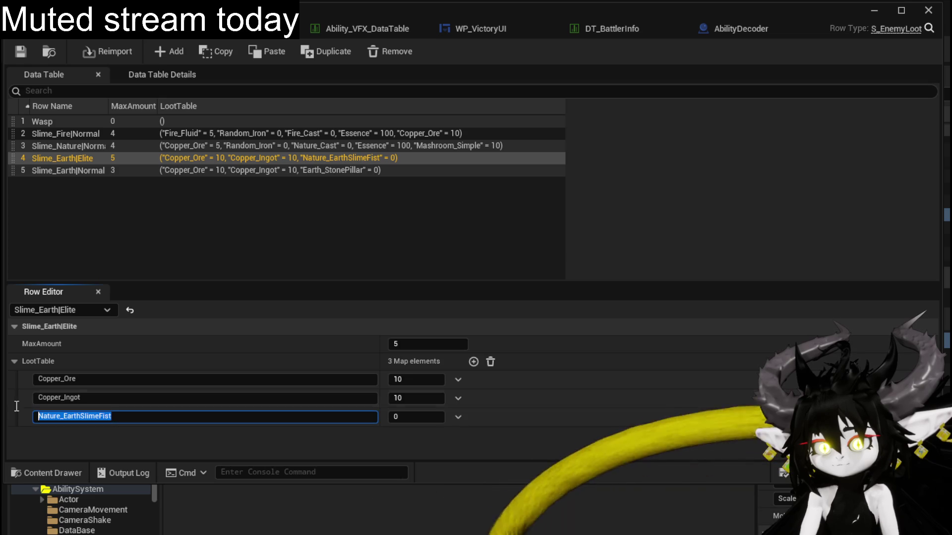
{"action": "left_click", "coordinate": [209, 31]}
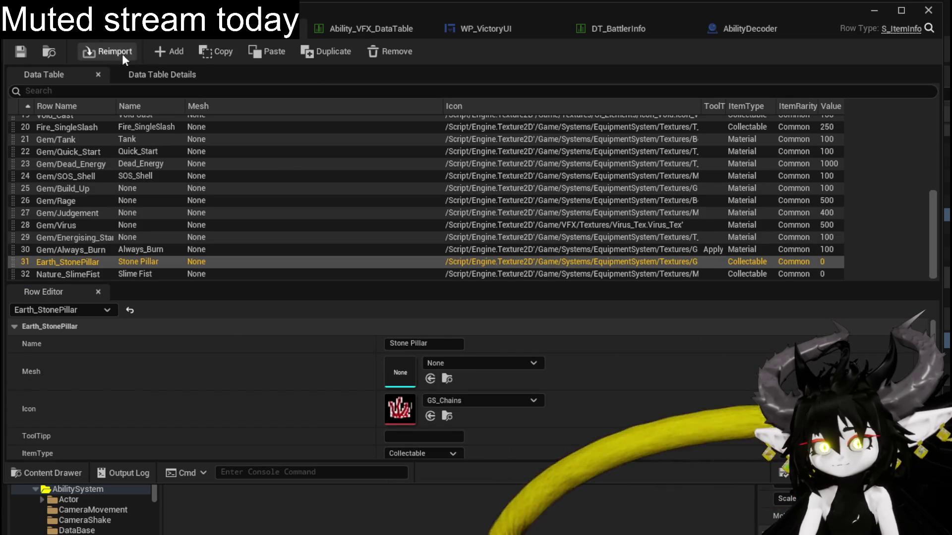
Add a new item row named Nature_EarthSlimeFist to the item info table.
{"action": "left_click", "coordinate": [171, 51]}
{"action": "double_click", "coordinate": [48, 274]}
{"action": "key", "text": "ctrl+v"}
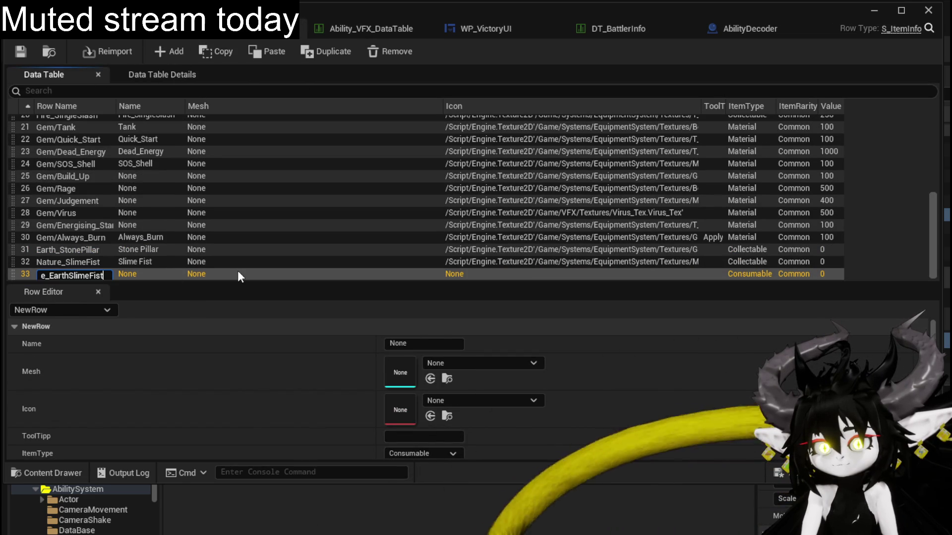
{"action": "key", "text": "Return"}
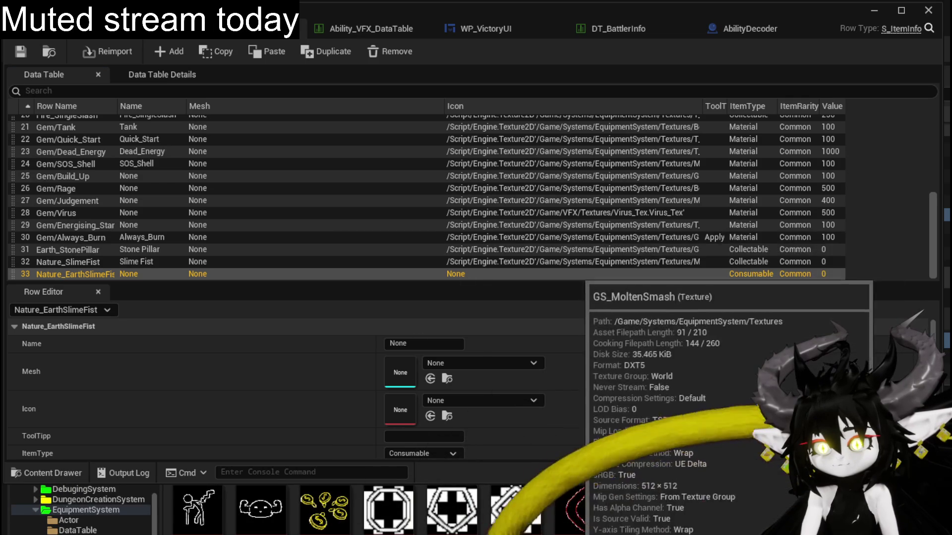
Give the new item the GS_MoltenSmash icon and Collectable item type, then return to the level.
{"action": "left_click_drag", "start_coordinate": [576, 509], "coordinate": [402, 410]}
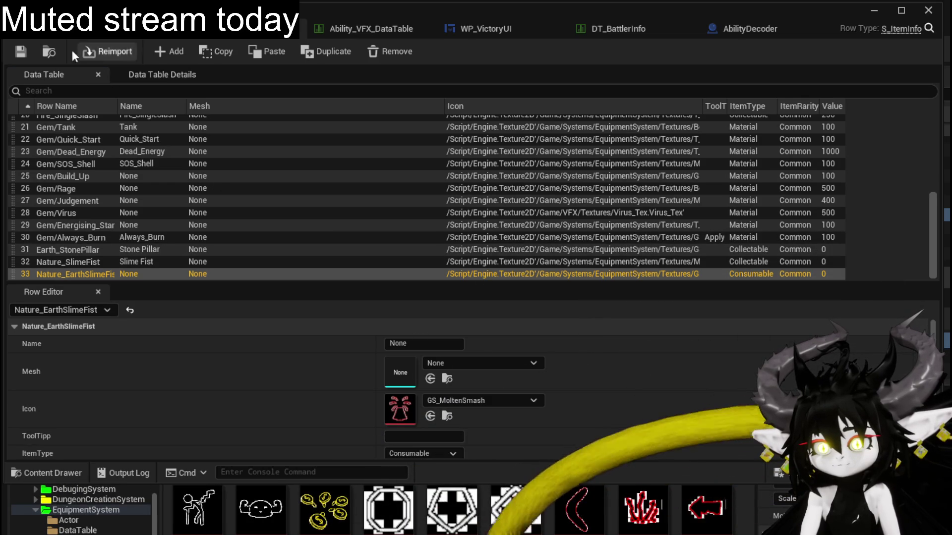
{"action": "left_click", "coordinate": [414, 453]}
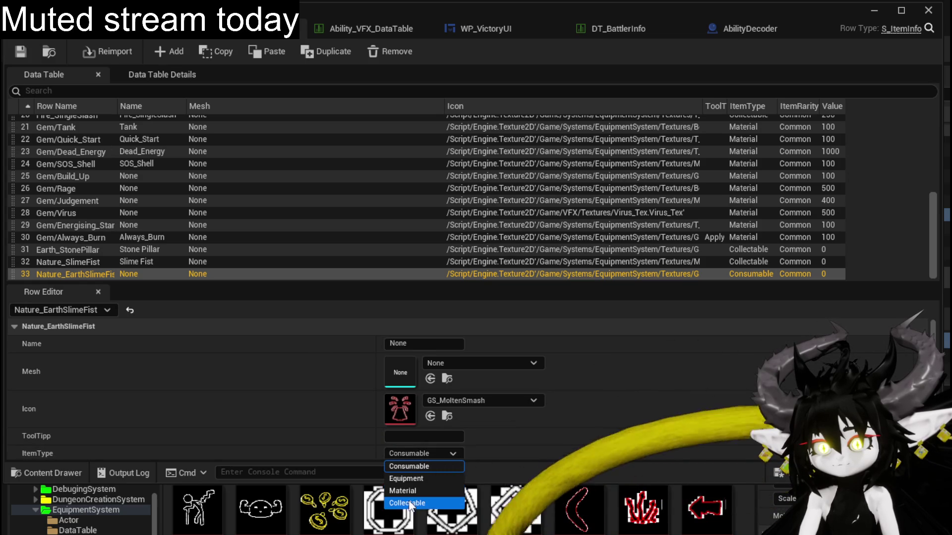
{"action": "left_click", "coordinate": [409, 503]}
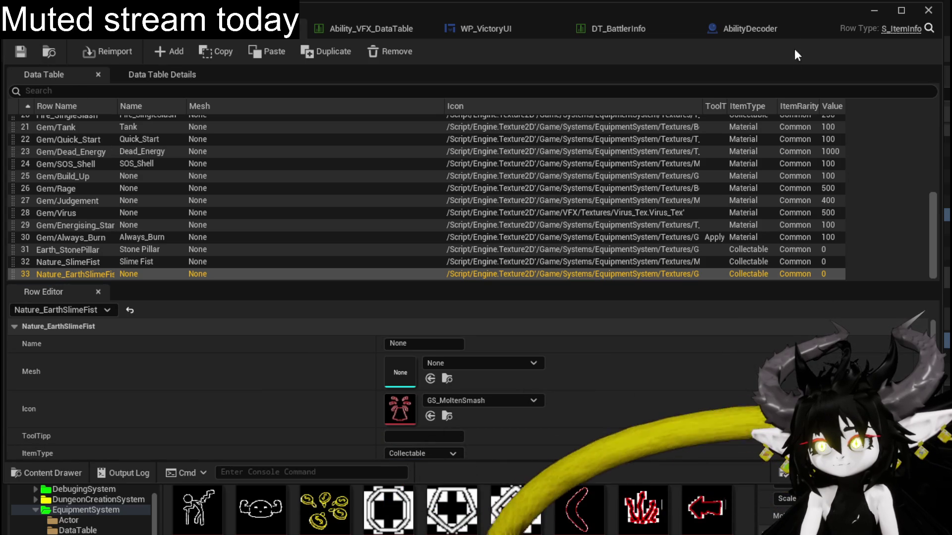
{"action": "left_click", "coordinate": [873, 11]}
Start a play session and walk into the slime to trigger a battle.
{"action": "left_click", "coordinate": [322, 47]}
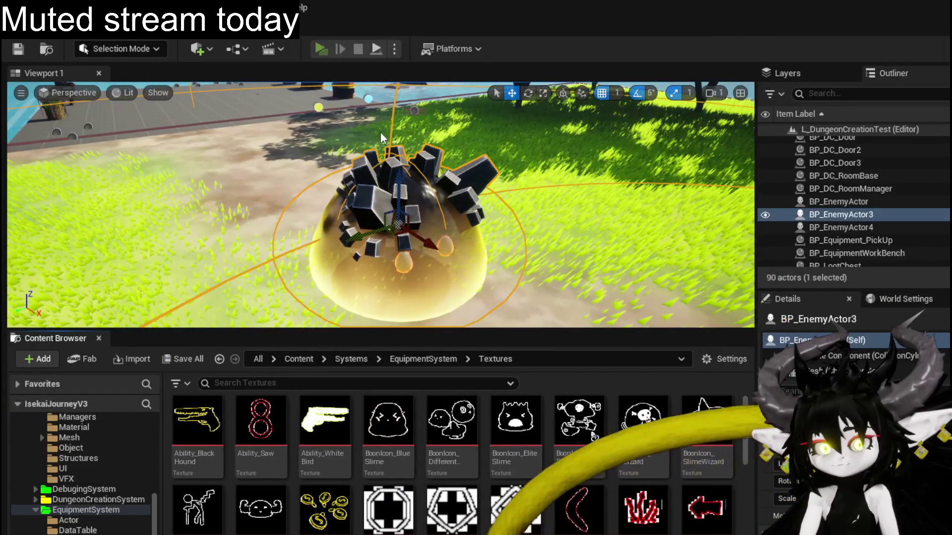
{"action": "key", "text": "w"}
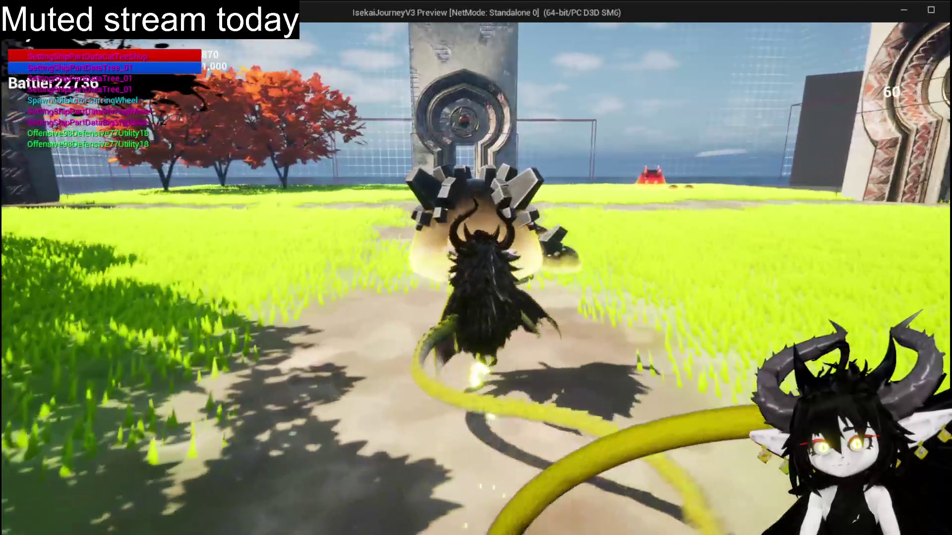
{"action": "key", "text": "w"}
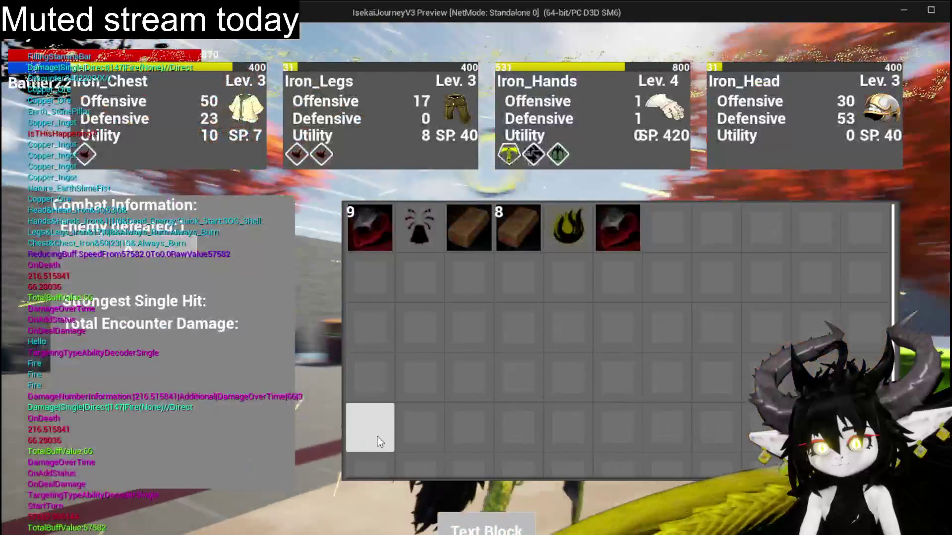
Take all six loot items from the post-battle inventory and close the panels.
{"action": "left_click", "coordinate": [423, 237]}
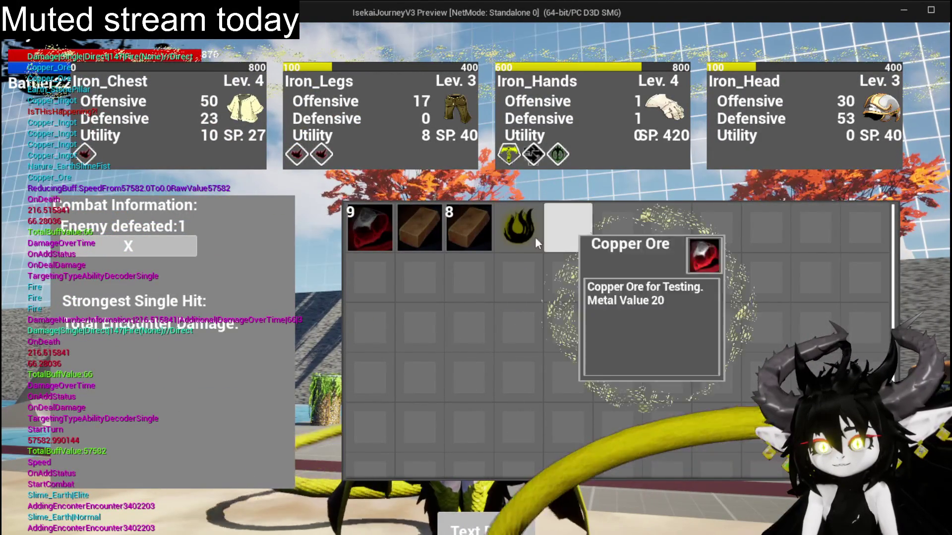
{"action": "left_click", "coordinate": [568, 226]}
{"action": "left_click", "coordinate": [517, 226]}
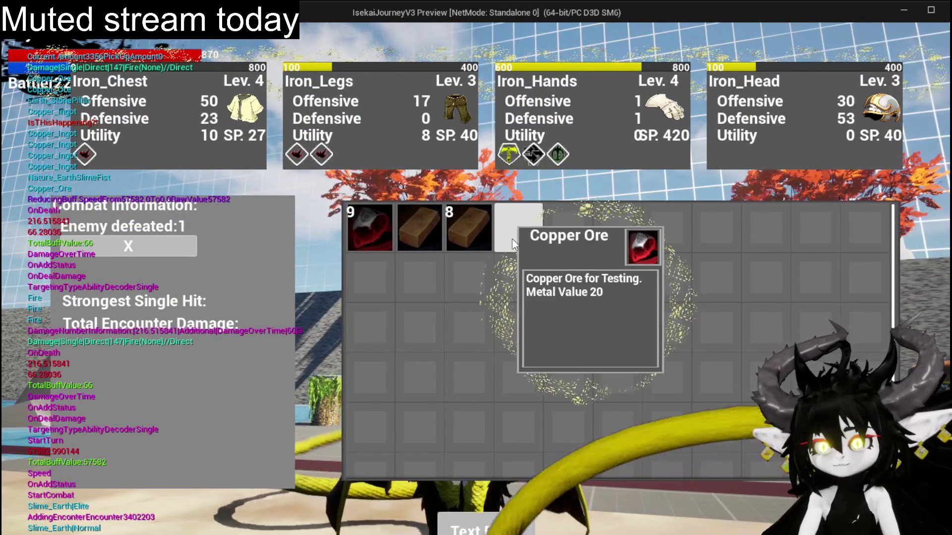
{"action": "left_click", "coordinate": [469, 227]}
{"action": "left_click", "coordinate": [419, 227]}
{"action": "left_click", "coordinate": [385, 238]}
{"action": "key", "text": "i"}
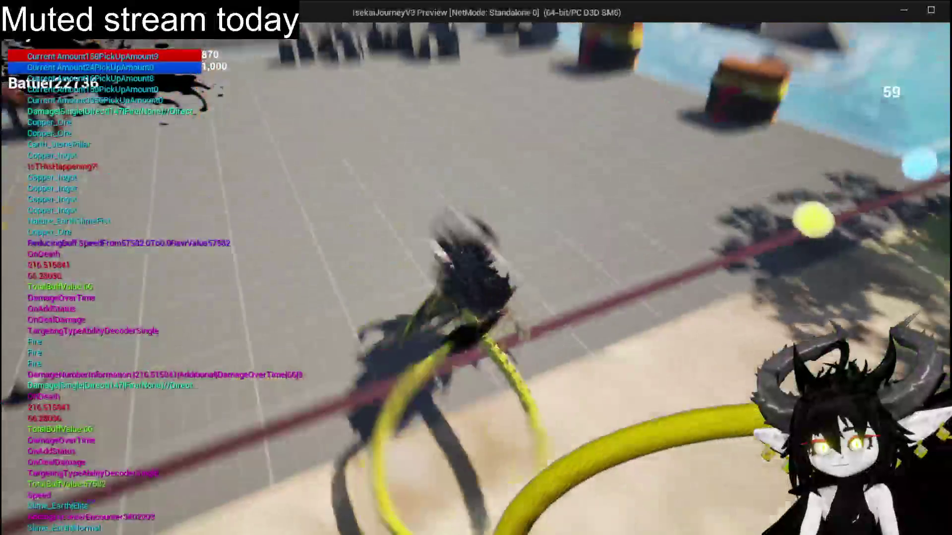
Check the items kept in the storage chest and close it.
{"action": "key", "text": "w"}
{"action": "key", "text": "e"}
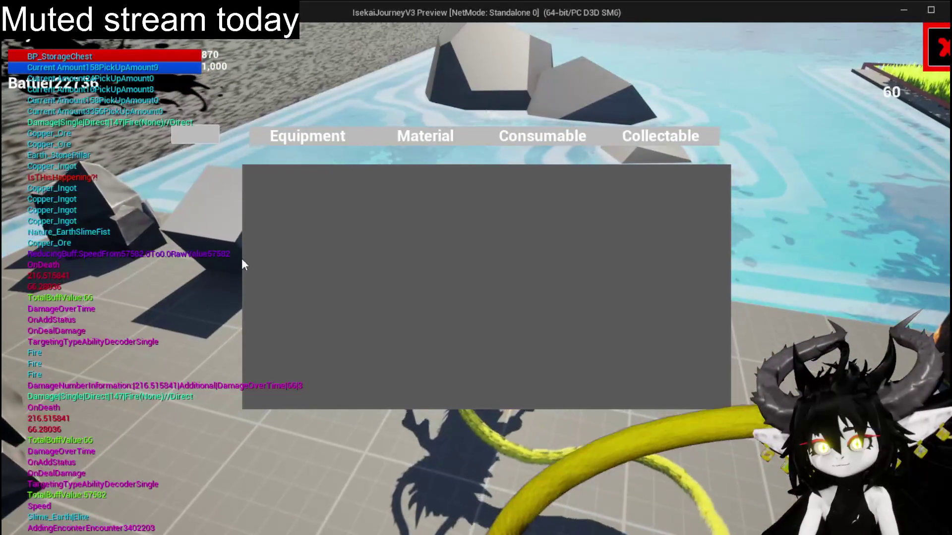
{"action": "left_click", "coordinate": [632, 140]}
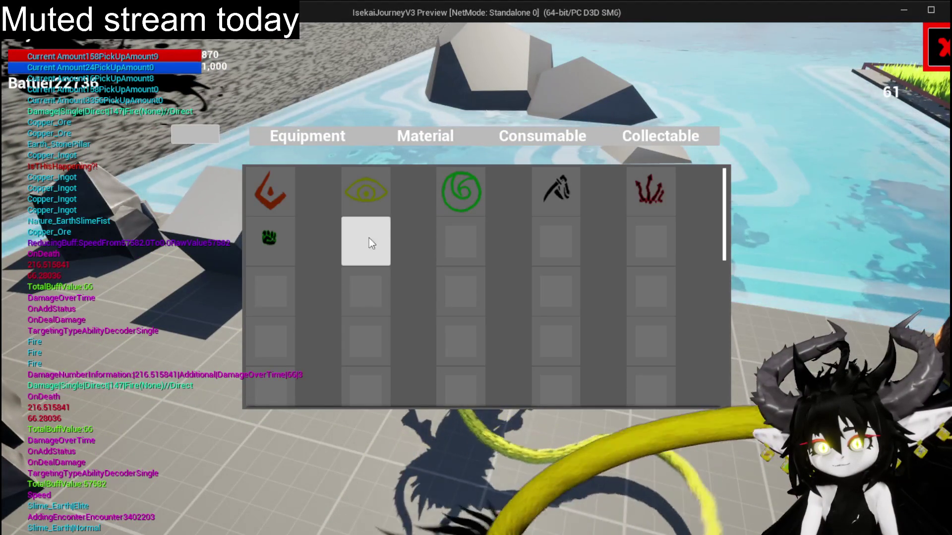
{"action": "key", "text": "e"}
At the ability workbench, set the Pillar slot's effect to Nature_EarthSlimeFist.
{"action": "key", "text": "w"}
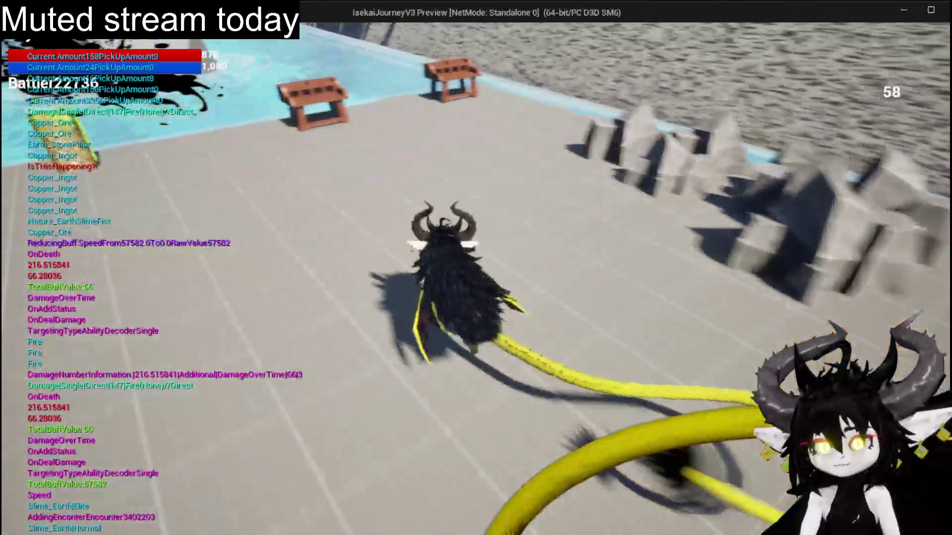
{"action": "key", "text": "w"}
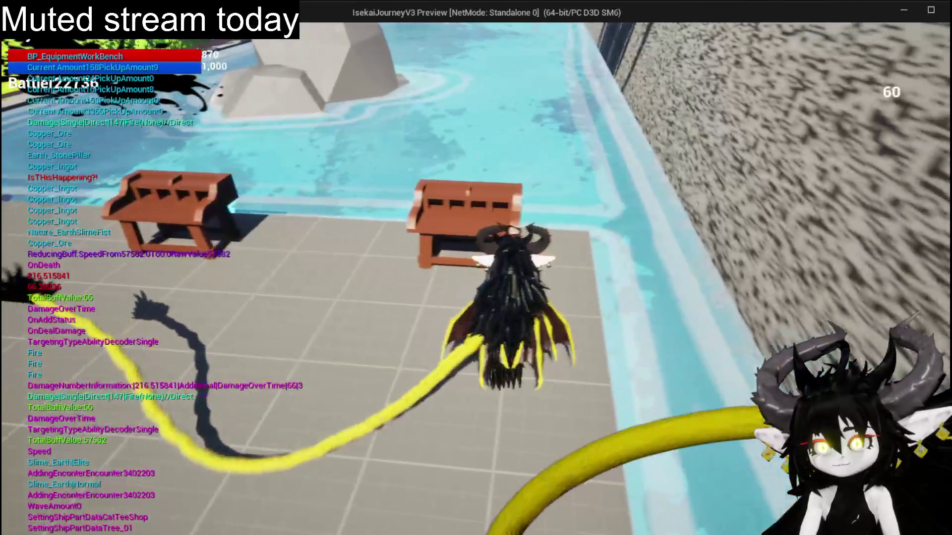
{"action": "key", "text": "x"}
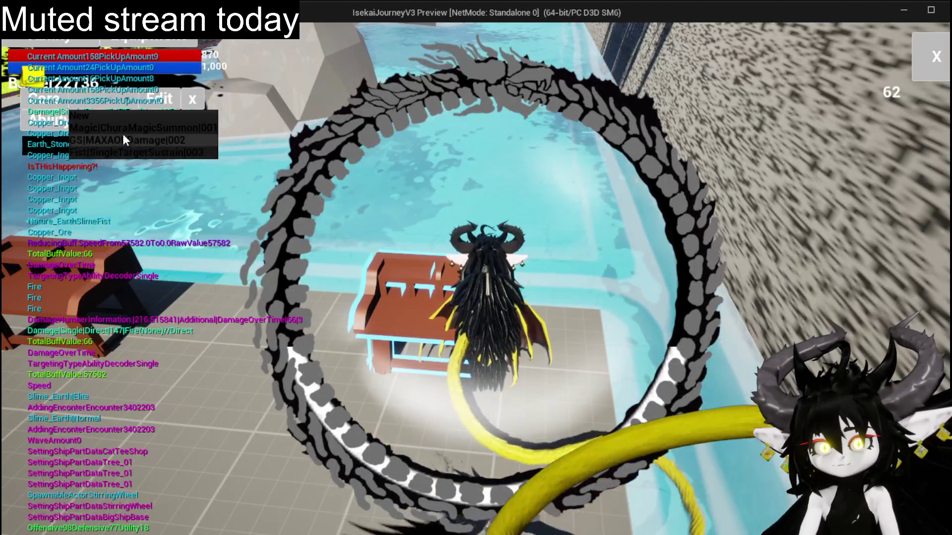
{"action": "left_click", "coordinate": [122, 130]}
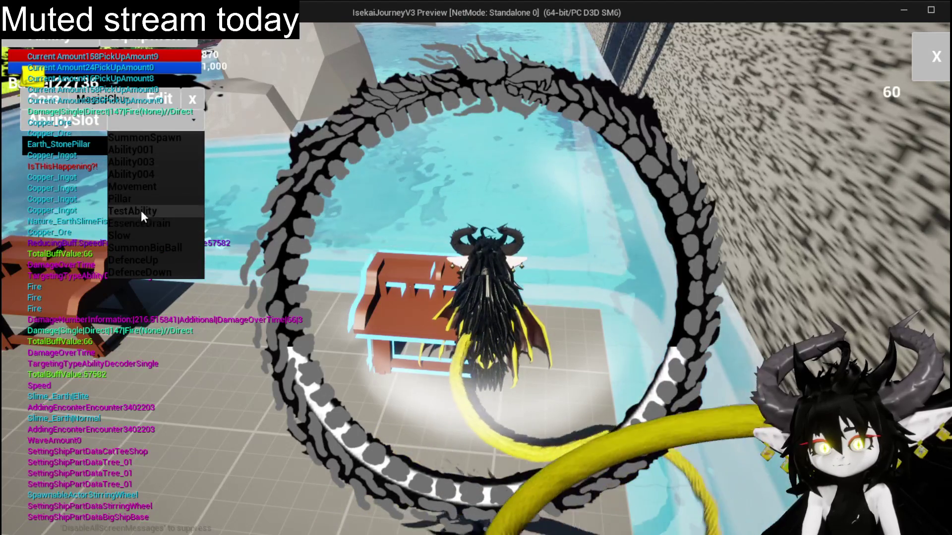
{"action": "left_click", "coordinate": [138, 201]}
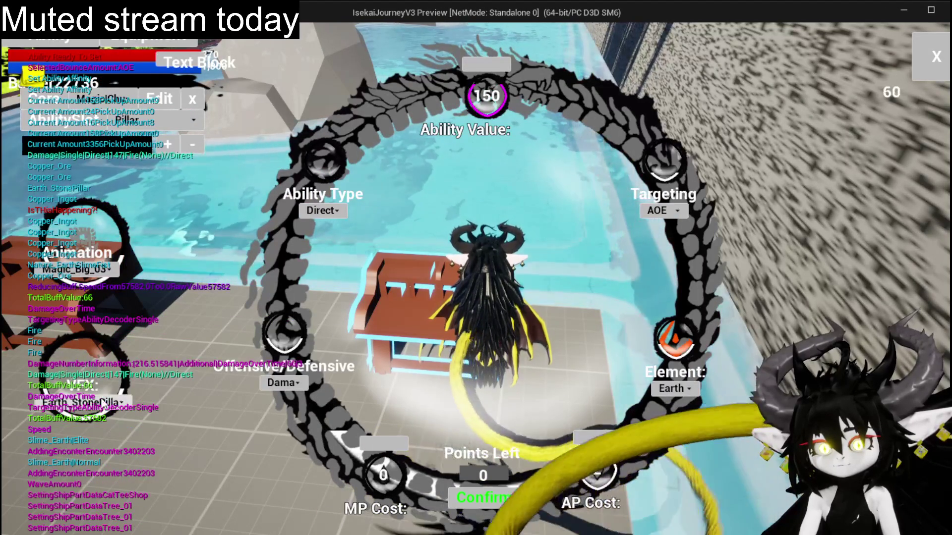
{"action": "left_click", "coordinate": [130, 402]}
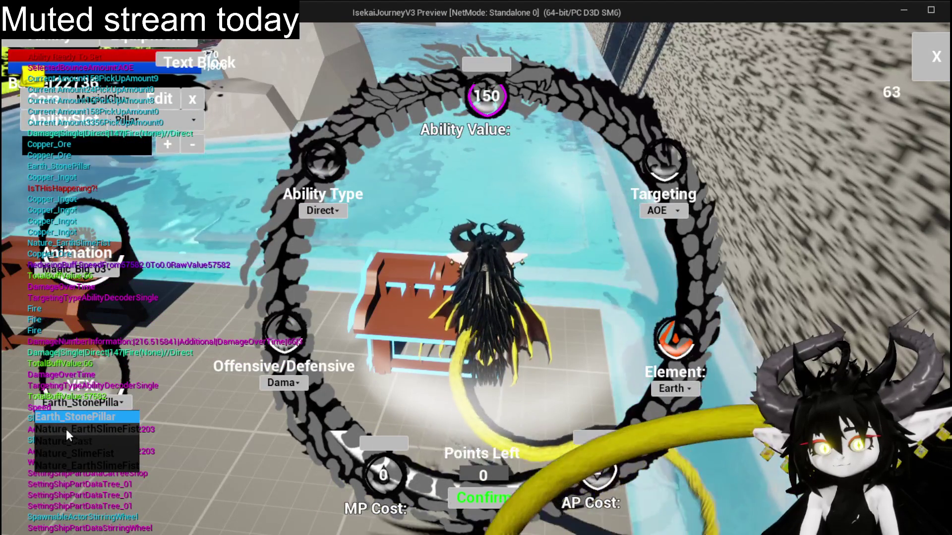
{"action": "left_click", "coordinate": [75, 428]}
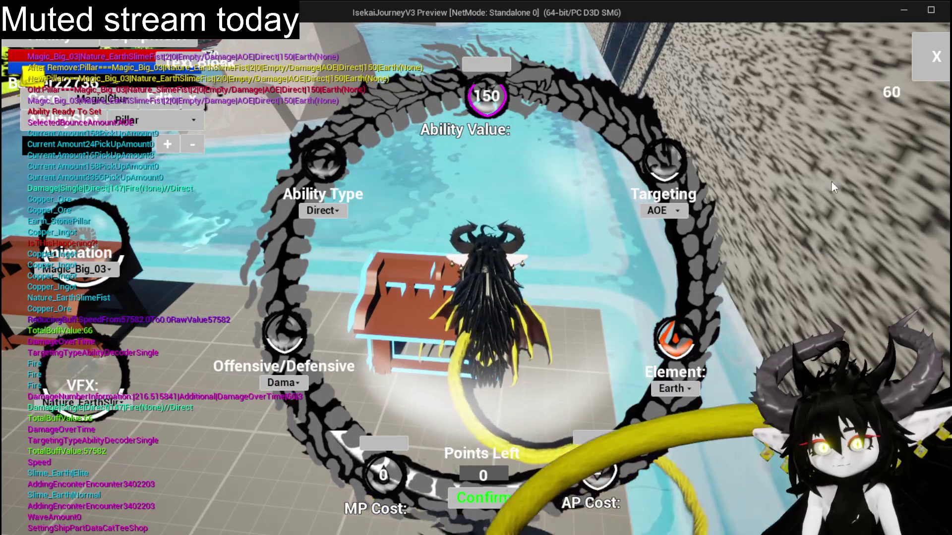
{"action": "key", "text": "Escape"}
Engage the slimes, cast the Pillar card on them, then stop the game preview.
{"action": "key", "text": "space"}
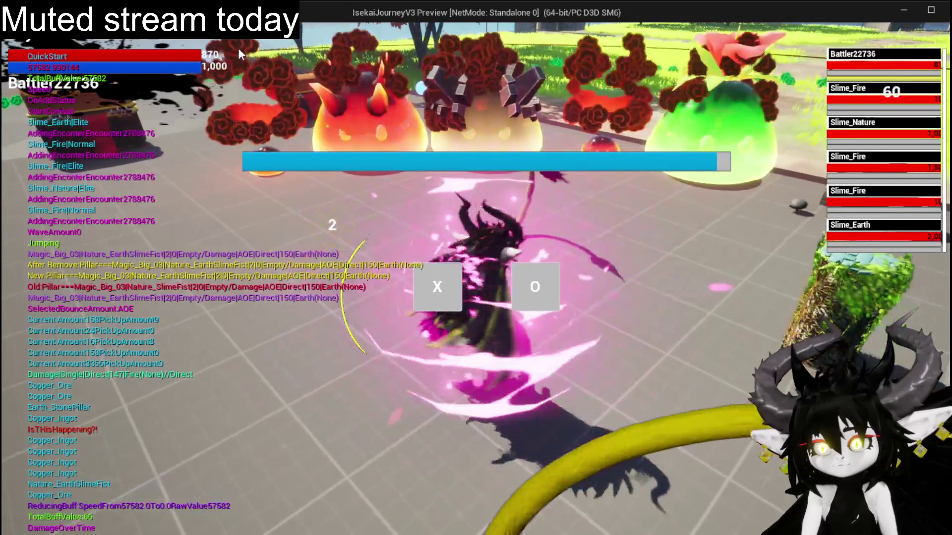
{"action": "key", "text": "a"}
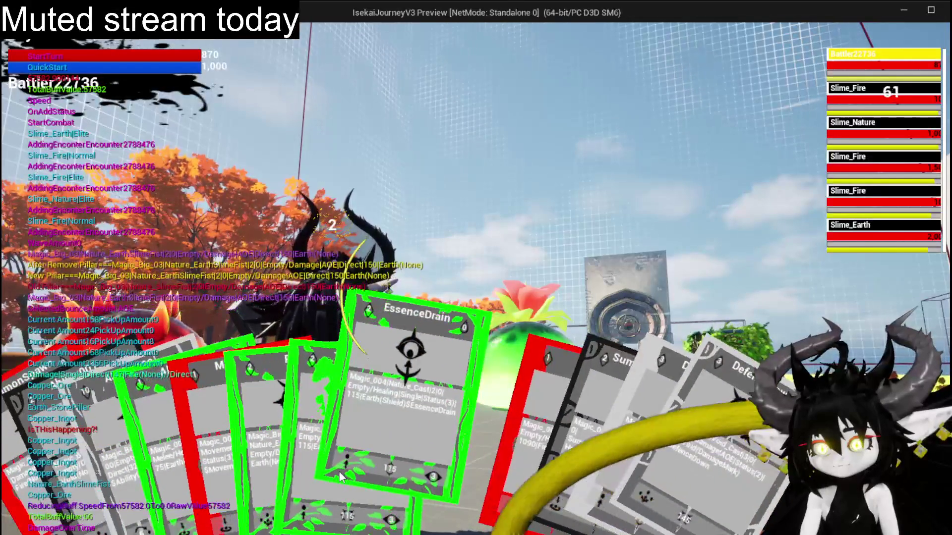
{"action": "left_click", "coordinate": [239, 457]}
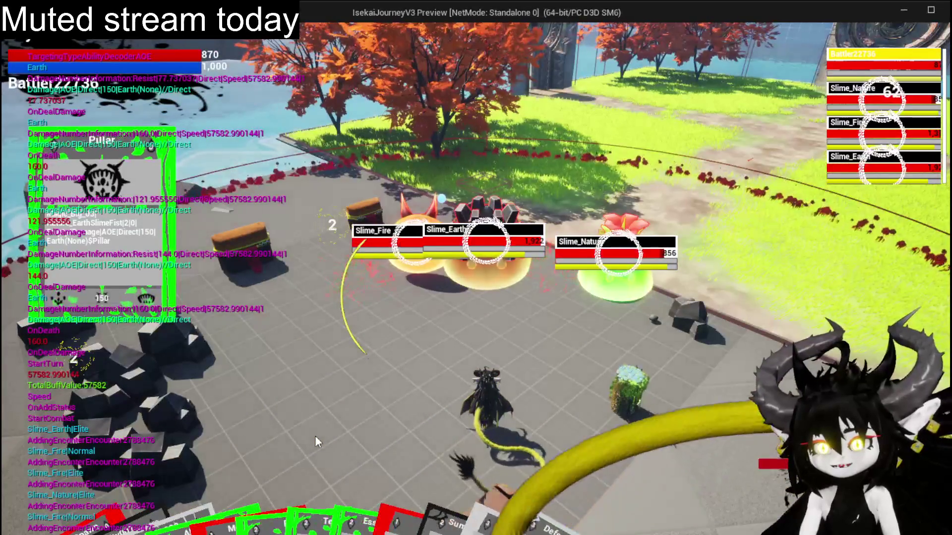
{"action": "key", "text": "Escape"}
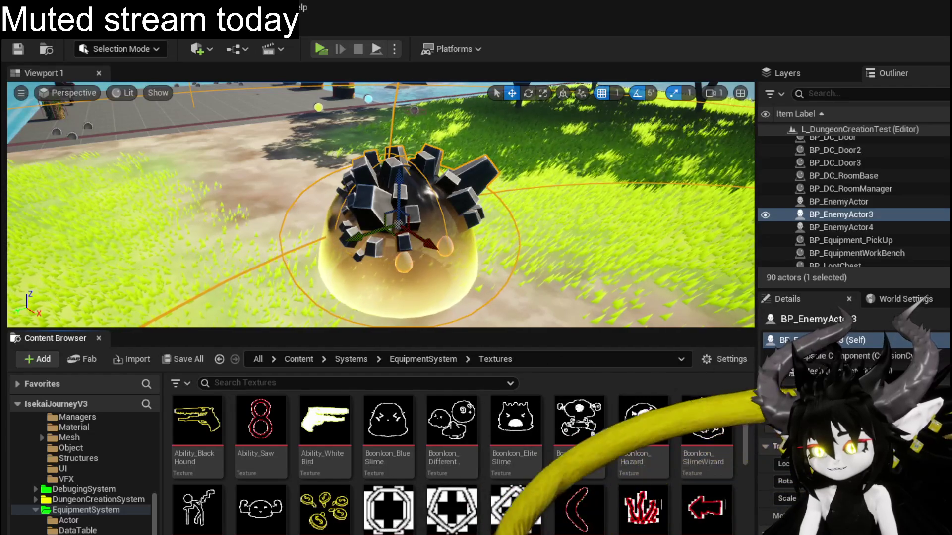
Inspect the VFX_ArenaLocation call in the AbilityDecoder's AOE switch, save the blueprint and return to the level.
{"action": "key", "text": "alt+Tab"}
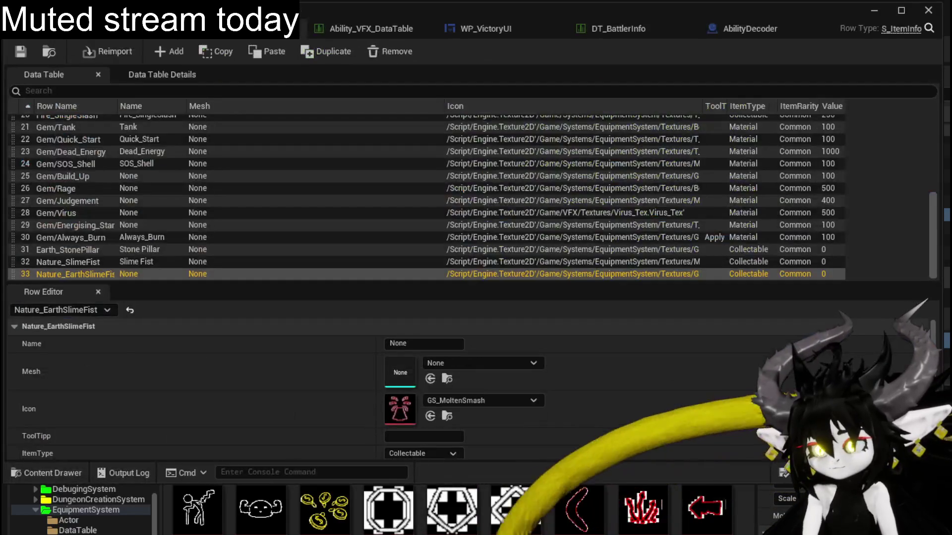
{"action": "left_click", "coordinate": [733, 28]}
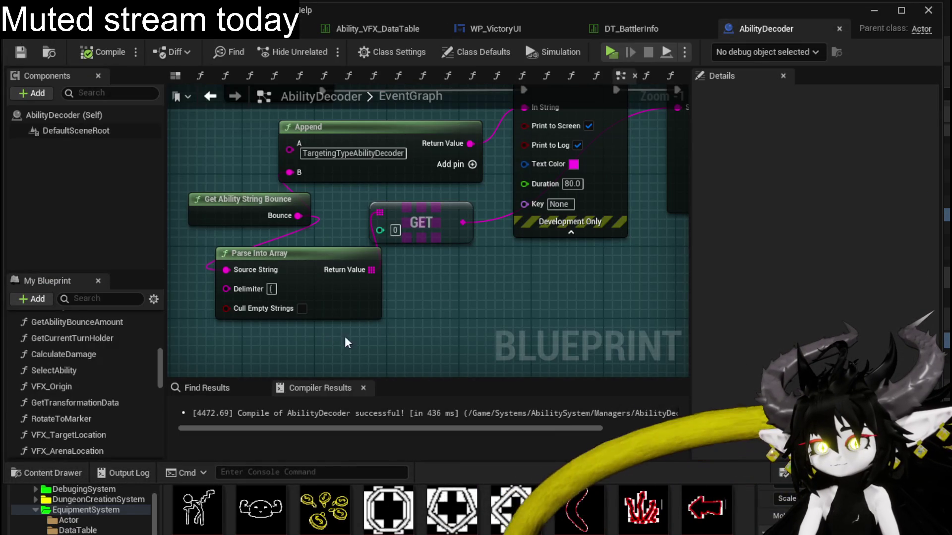
{"action": "left_click_drag", "start_coordinate": [502, 282], "coordinate": [309, 341]}
{"action": "left_click_drag", "start_coordinate": [532, 295], "coordinate": [246, 310]}
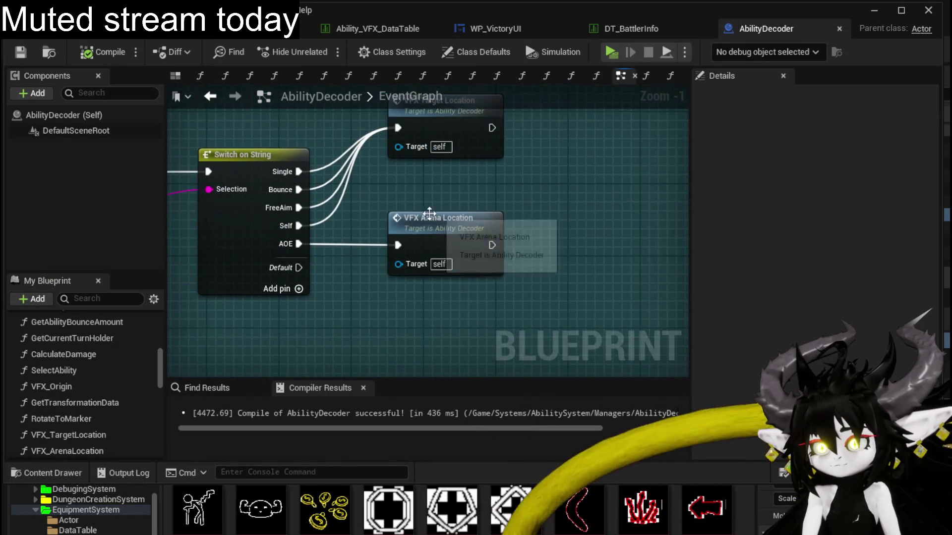
{"action": "double_click", "coordinate": [425, 216]}
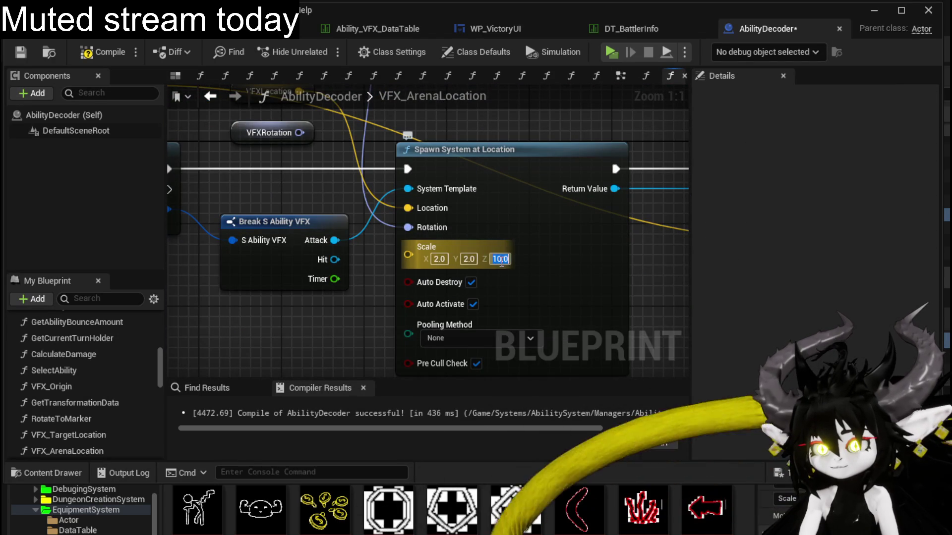
{"action": "left_click", "coordinate": [20, 52]}
{"action": "left_click", "coordinate": [872, 10]}
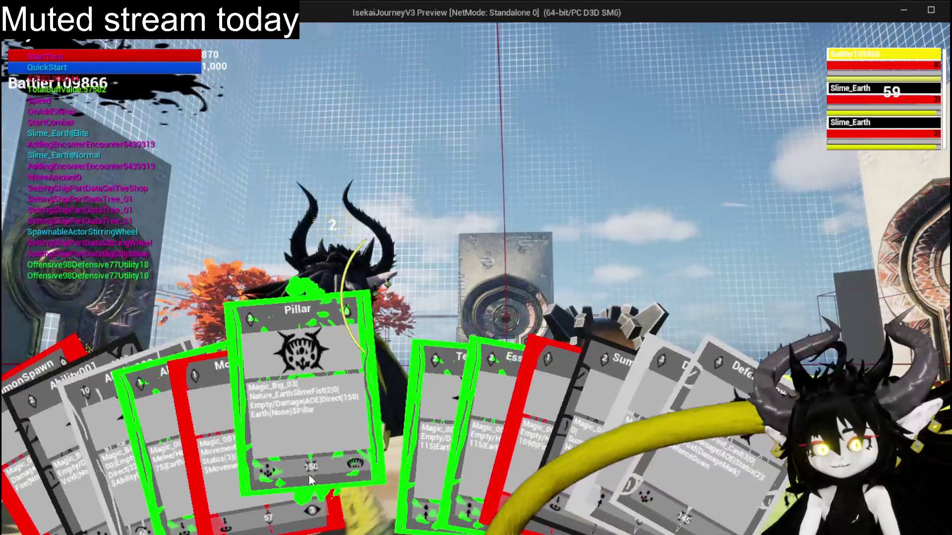
Cast the Pillar card and then the TestAbility card on the Slime_Earth enemies.
{"action": "left_click", "coordinate": [311, 462]}
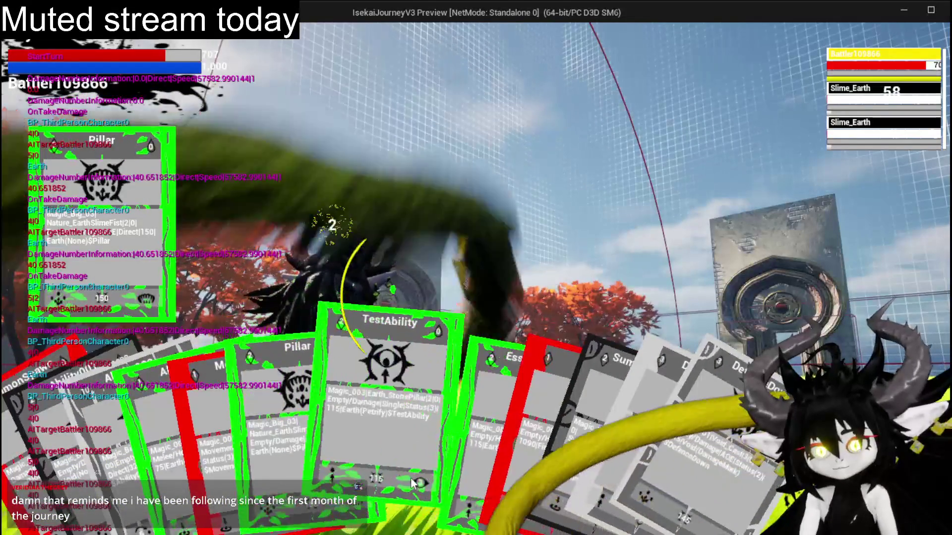
{"action": "left_click", "coordinate": [357, 484]}
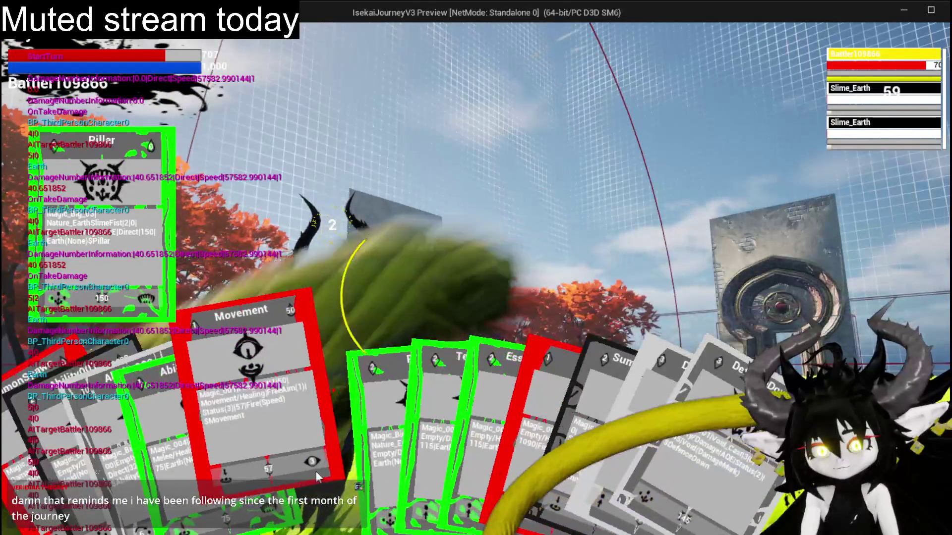
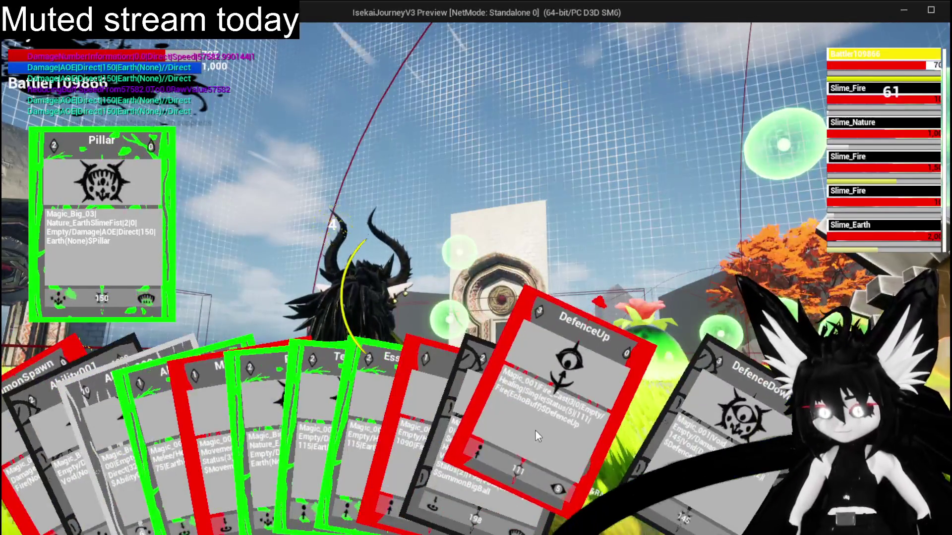
Cast the DefenceUp card from the hand in the running battle.
{"action": "left_click", "coordinate": [535, 429]}
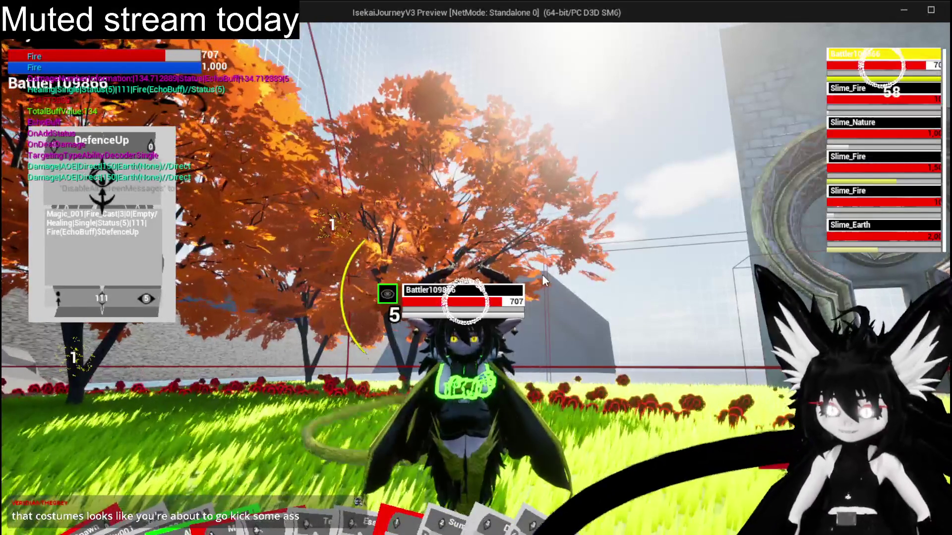
Move the character into the slimes and hit them, including a tail swing.
{"action": "key", "text": "w"}
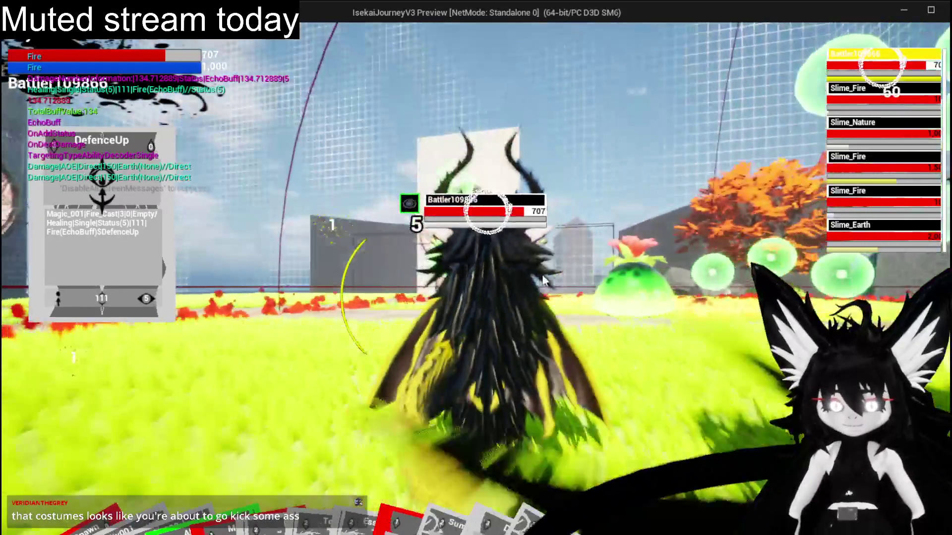
{"action": "key", "text": "w"}
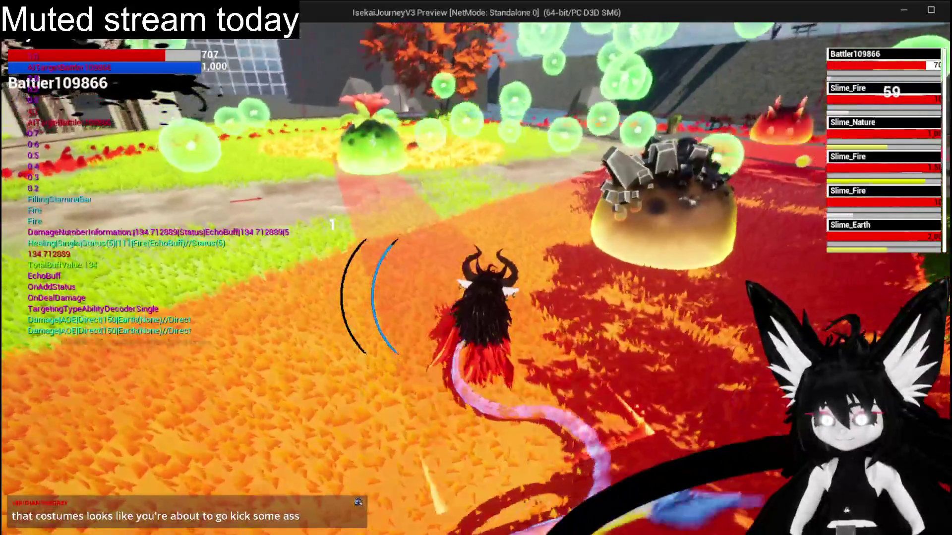
{"action": "key", "text": "s"}
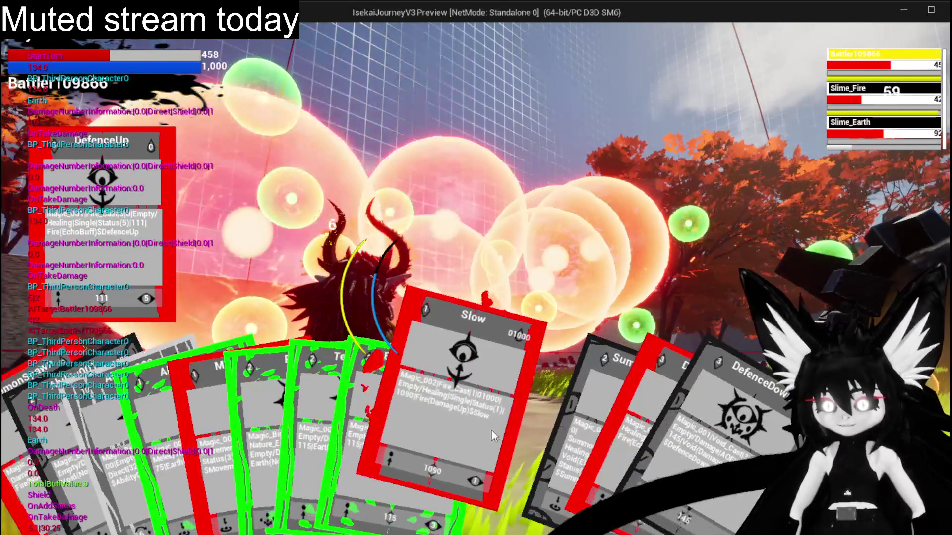
Cast the Slow card and a follow-up card at the Slime_Fire target to end the fight.
{"action": "left_click", "coordinate": [492, 430]}
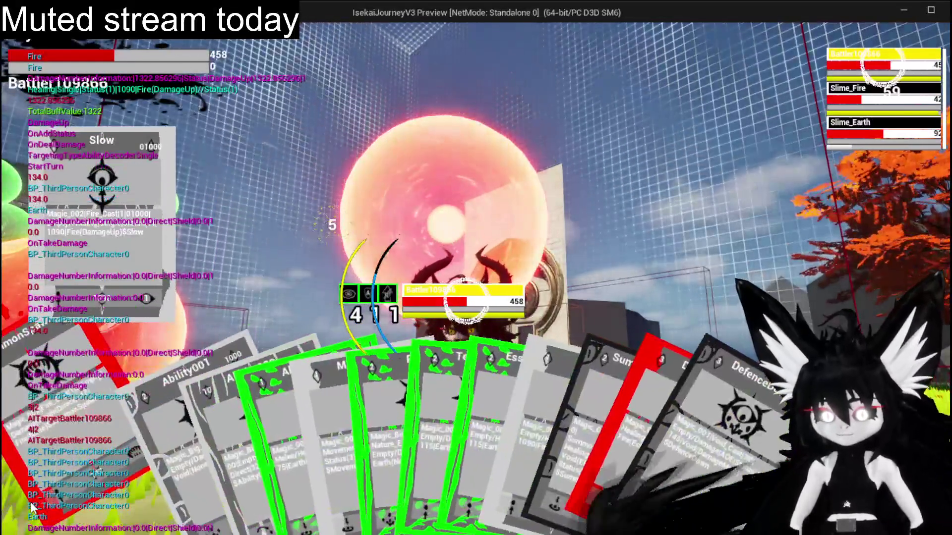
{"action": "left_click", "coordinate": [463, 408]}
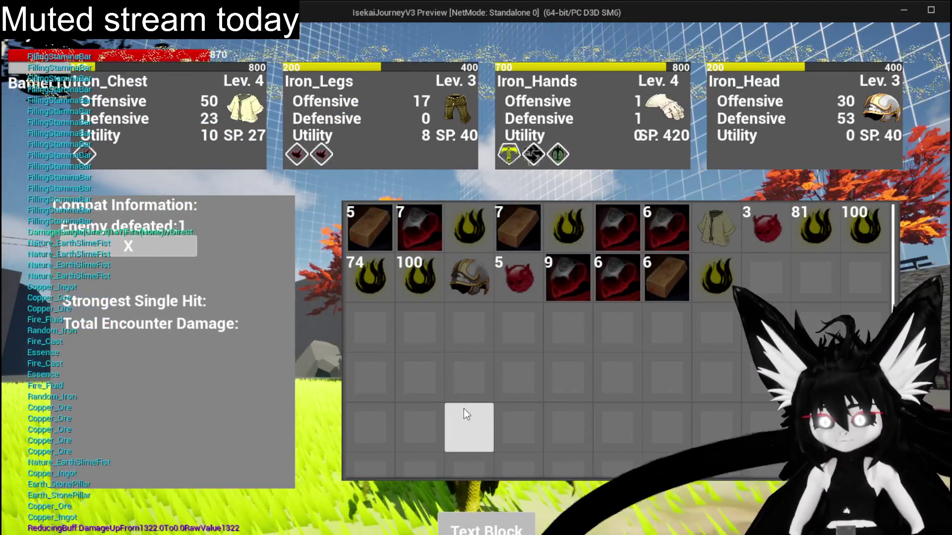
Clear every loot item out of the inventory panel.
{"action": "left_click", "coordinate": [712, 237]}
{"action": "left_click", "coordinate": [469, 275]}
{"action": "left_click", "coordinate": [377, 242]}
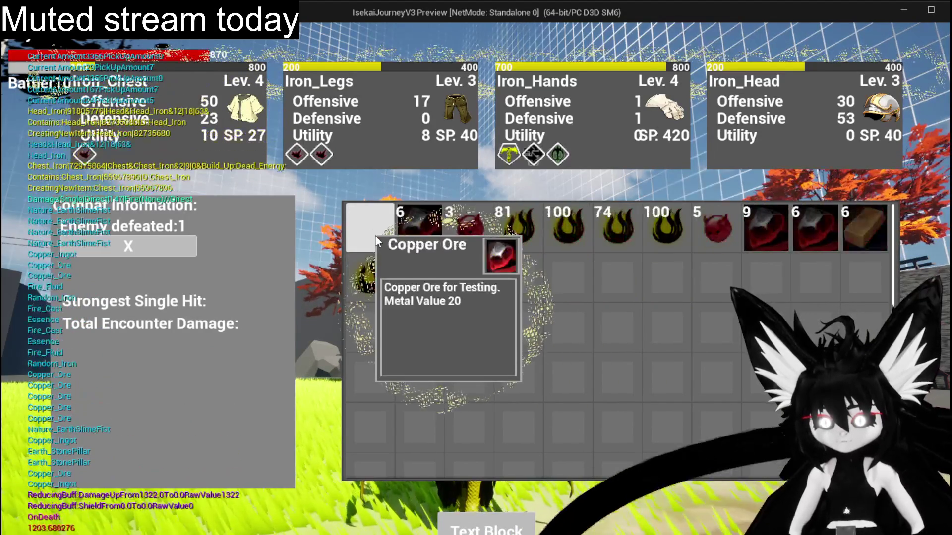
{"action": "left_click", "coordinate": [376, 238]}
{"action": "left_click", "coordinate": [377, 239]}
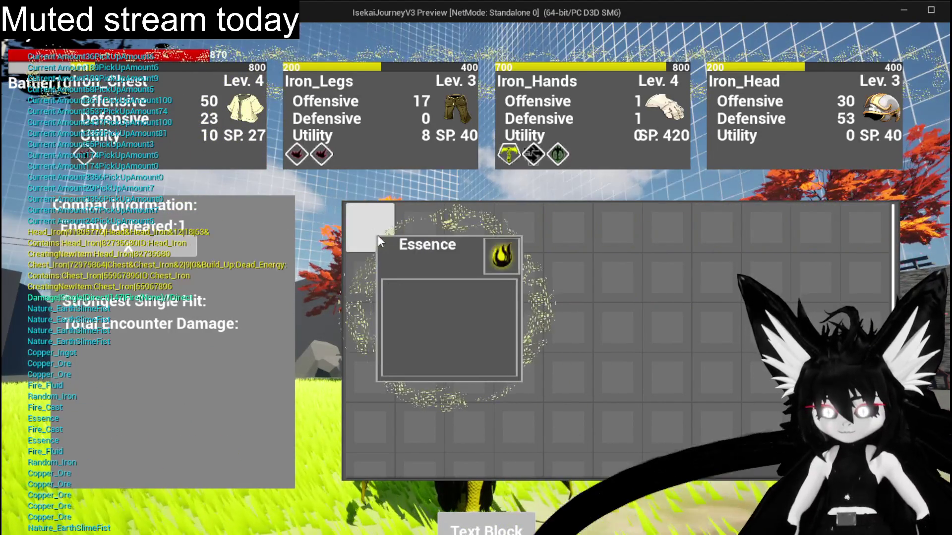
Leave the inventory and run and fly around the arena toward the arches and red trees.
{"action": "key", "text": "i"}
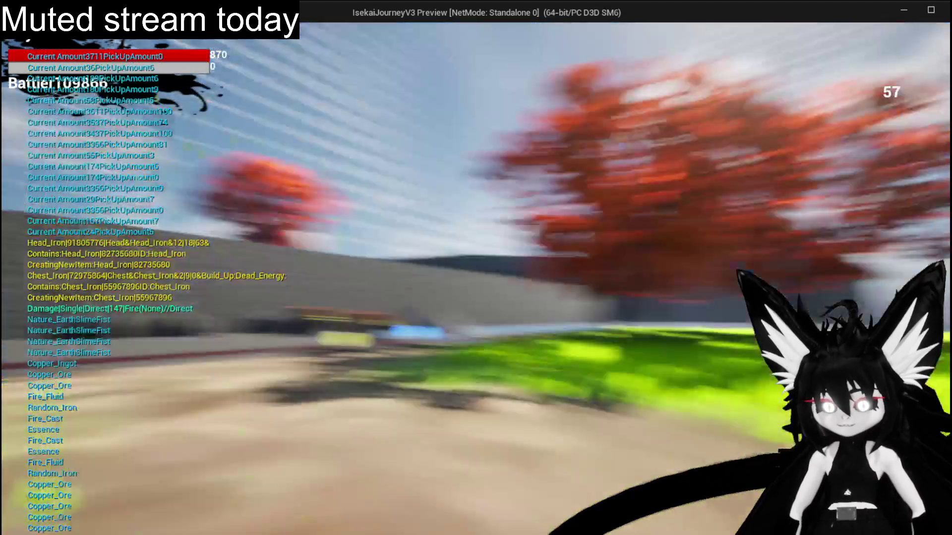
{"action": "key", "text": "w"}
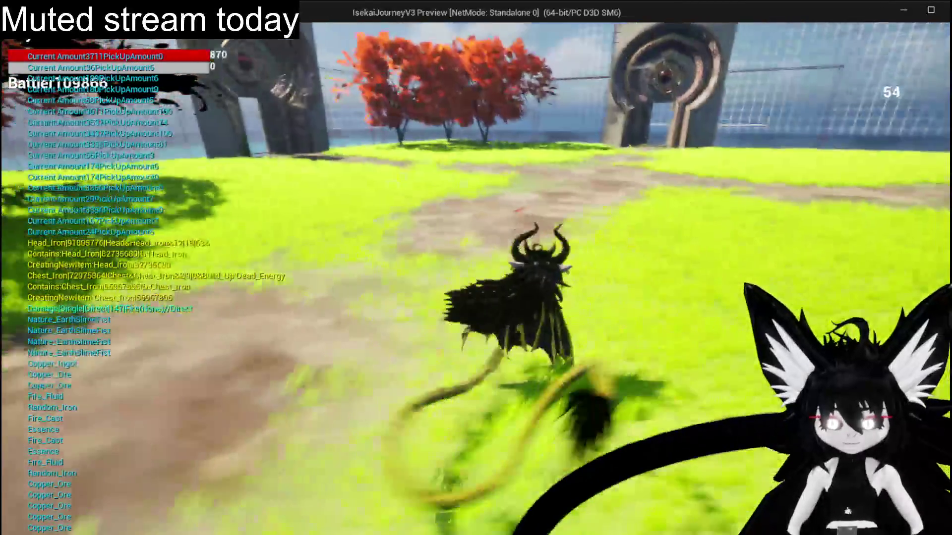
{"action": "key", "text": "space"}
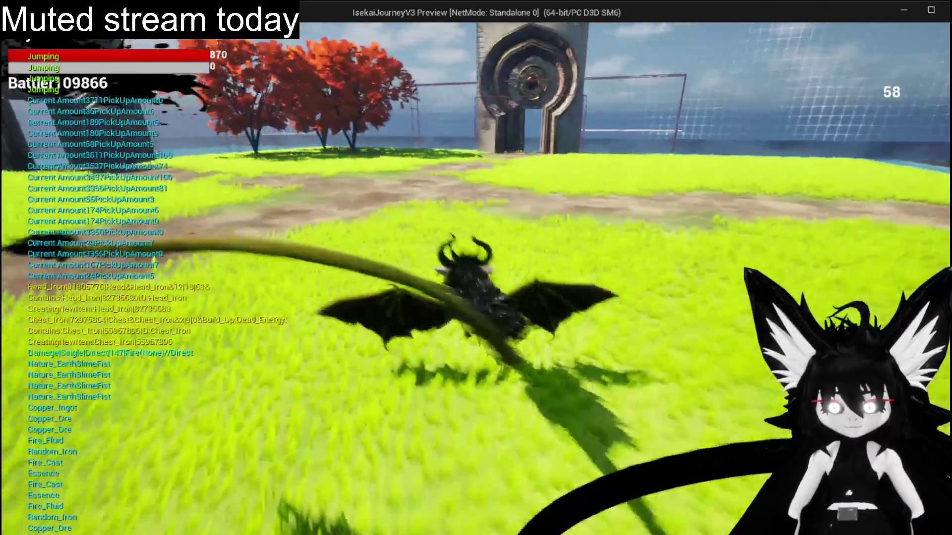
{"action": "key", "text": "space"}
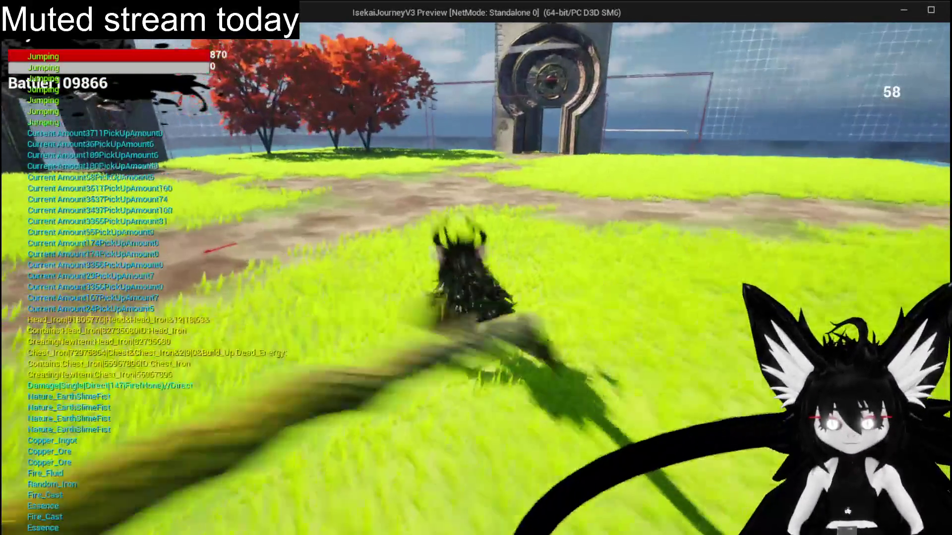
{"action": "key", "text": "space"}
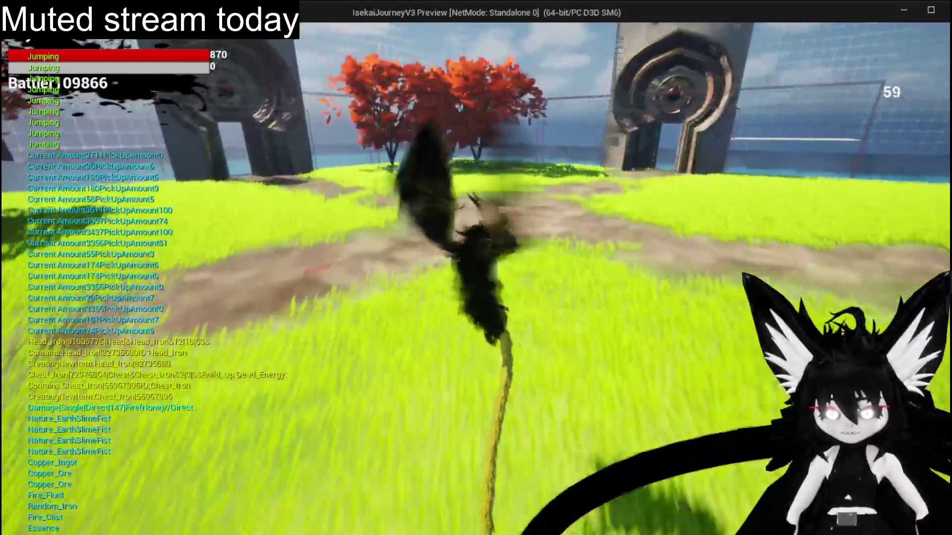
{"action": "key", "text": "space"}
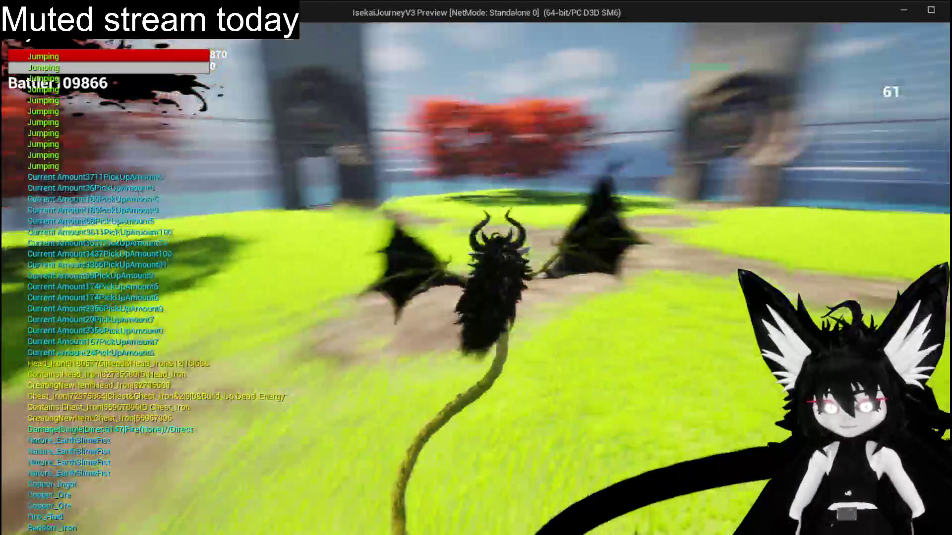
{"action": "key", "text": "space"}
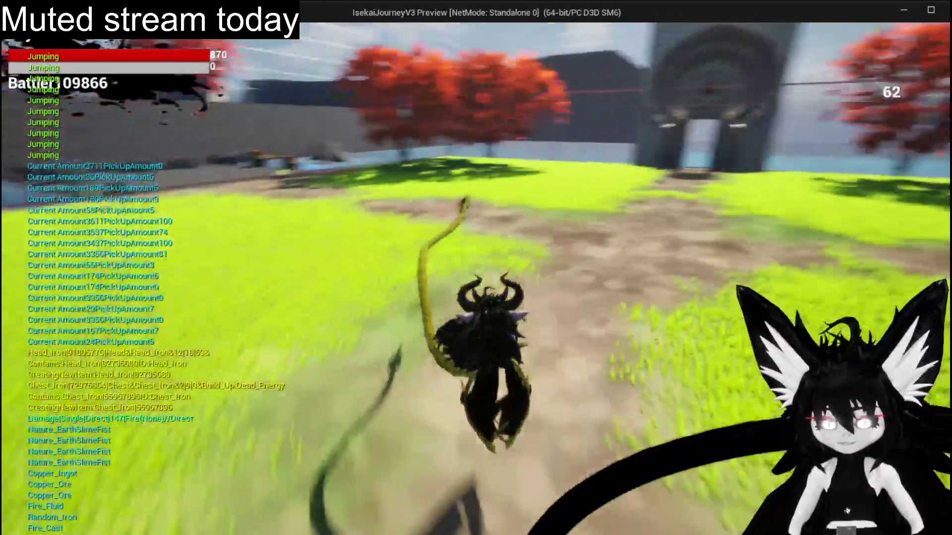
{"action": "key", "text": "space"}
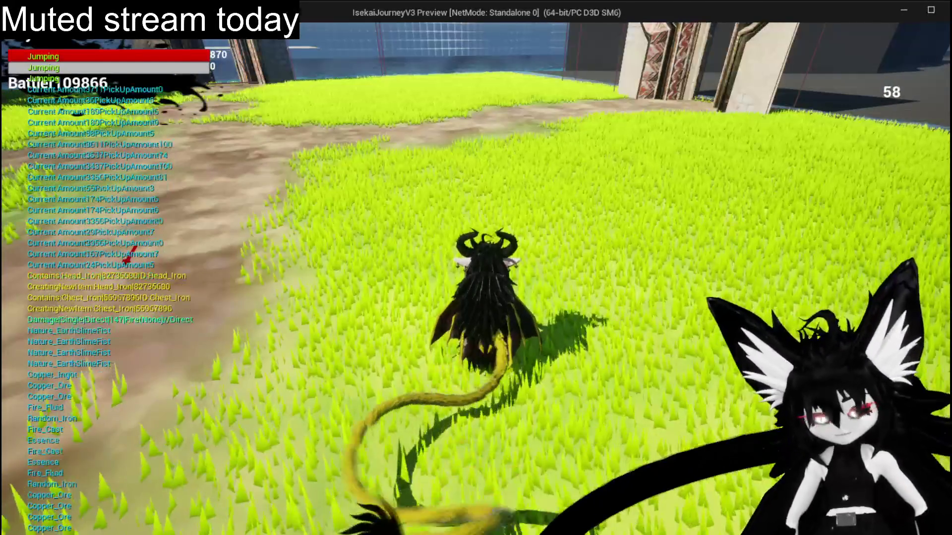
Stop the play session and return to the level editor.
{"action": "key", "text": "Escape"}
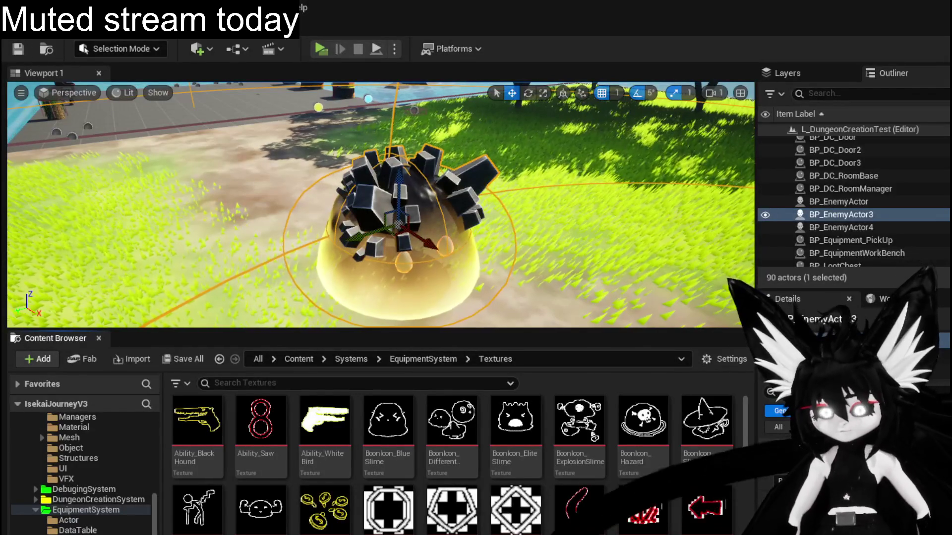
Save all modified packages of the project.
{"action": "key", "text": "ctrl+s"}
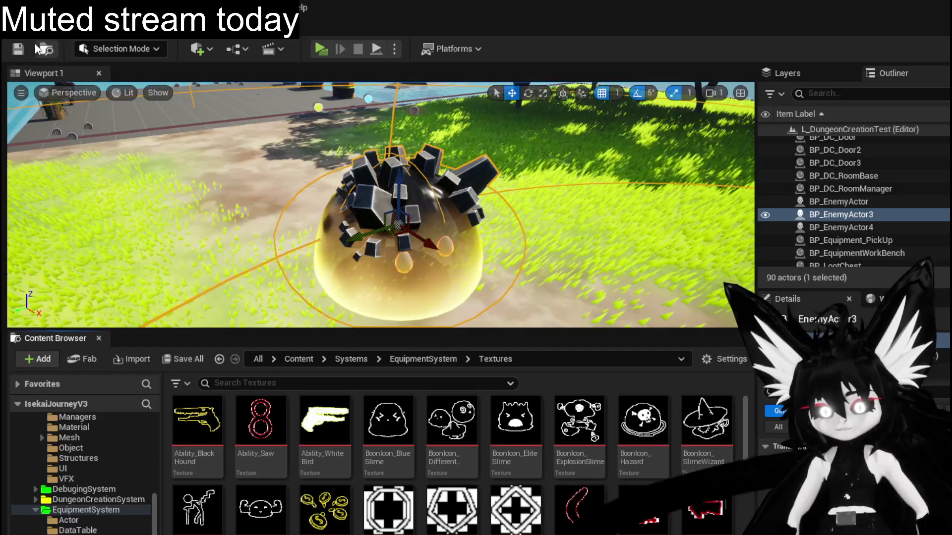
Pull the camera back and fly across the arena around the slime enemy.
{"action": "mouse_move", "coordinate": [372, 224]}
{"action": "left_mouse_down"}
{"action": "mouse_move", "coordinate": [320, 283]}
{"action": "mouse_move", "coordinate": [319, 313]}
{"action": "mouse_move", "coordinate": [387, 223]}
{"action": "mouse_move", "coordinate": [357, 238]}
{"action": "left_mouse_up"}
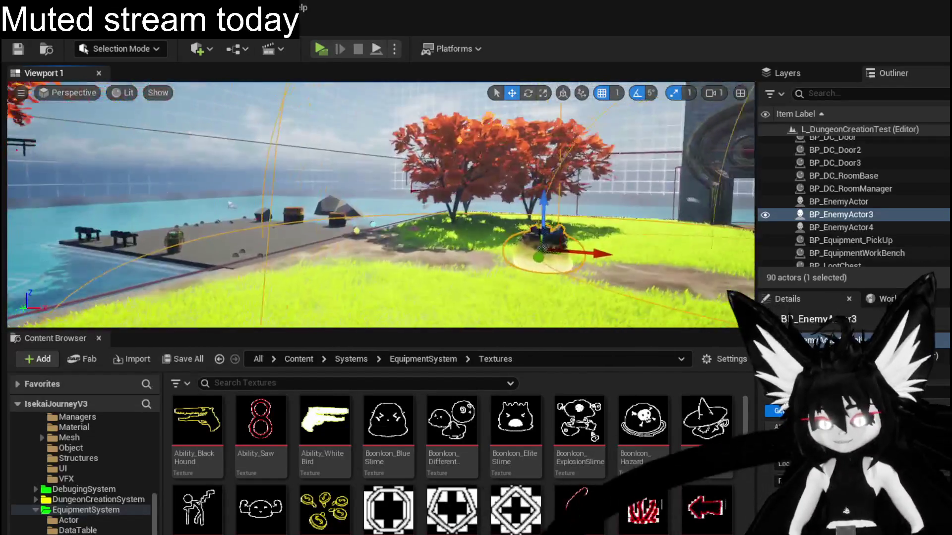
{"action": "left_click_drag", "start_coordinate": [357, 238], "coordinate": [297, 238]}
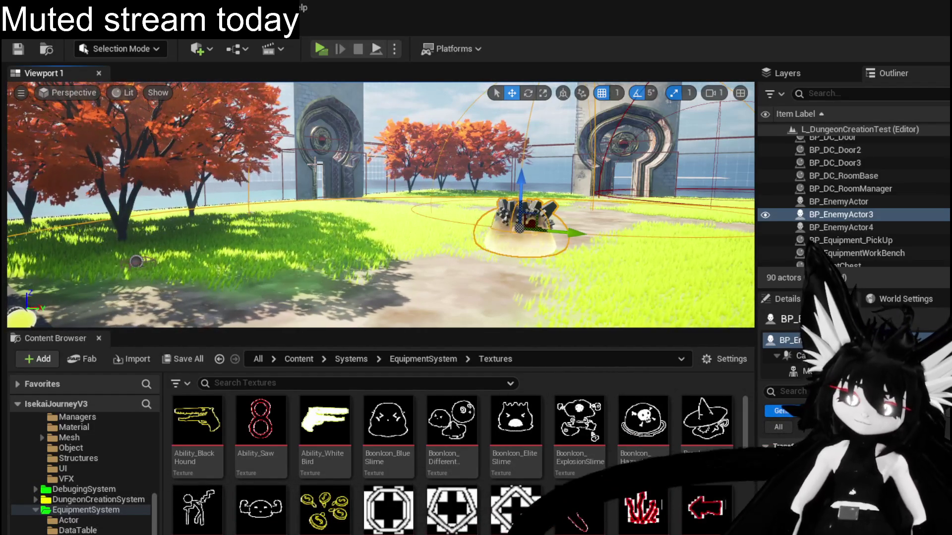
Save the current level and project changes from the toolbar.
{"action": "left_click", "coordinate": [27, 49]}
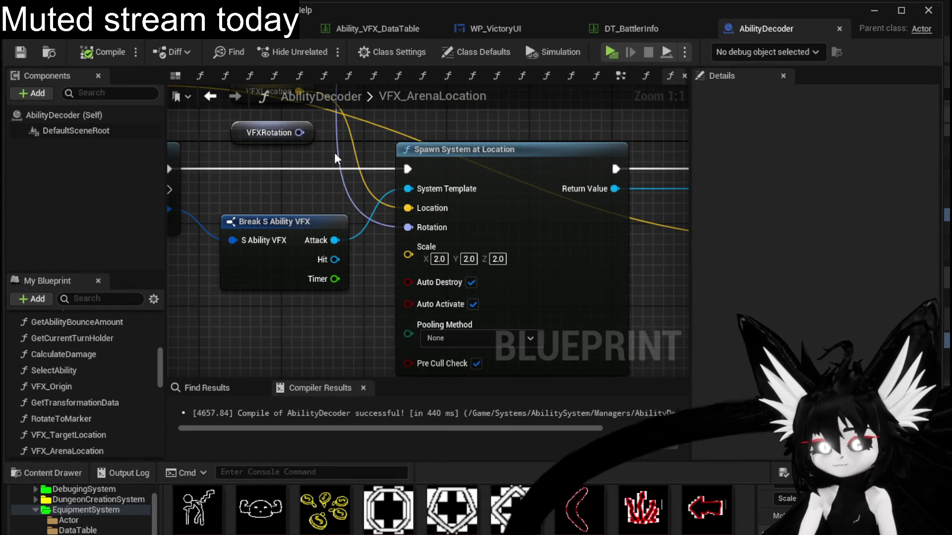
{"action": "left_click_drag", "start_coordinate": [310, 171], "coordinate": [328, 230]}
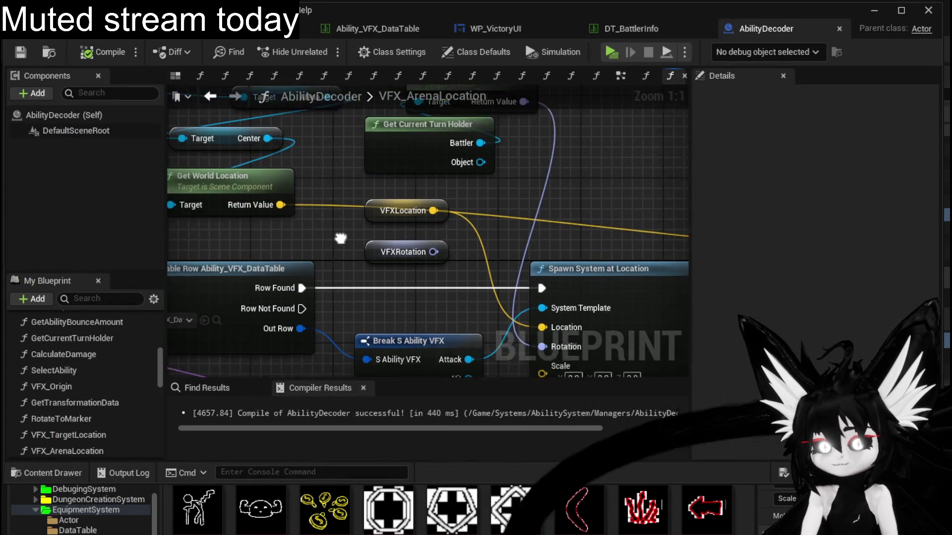
{"action": "scroll", "coordinate": [353, 228], "scroll_direction": "down", "scroll_amount": 1}
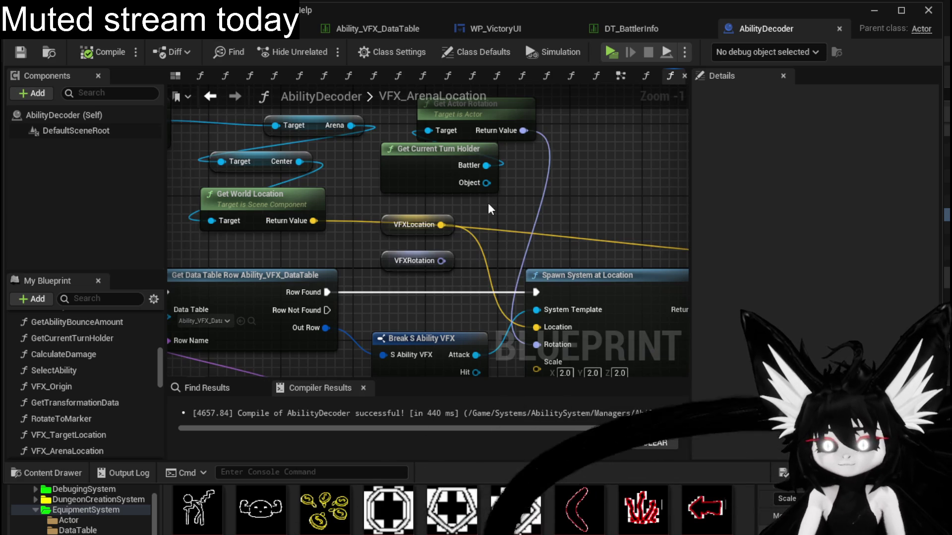
{"action": "scroll", "coordinate": [380, 228], "scroll_direction": "down", "scroll_amount": 1}
Arrange Get Current Turn Holder, Get Actor Rotation and Center neatly above Spawn System at Location.
{"action": "mouse_move", "coordinate": [379, 228]}
{"action": "left_mouse_down"}
{"action": "mouse_move", "coordinate": [446, 214]}
{"action": "mouse_move", "coordinate": [333, 164]}
{"action": "left_mouse_up"}
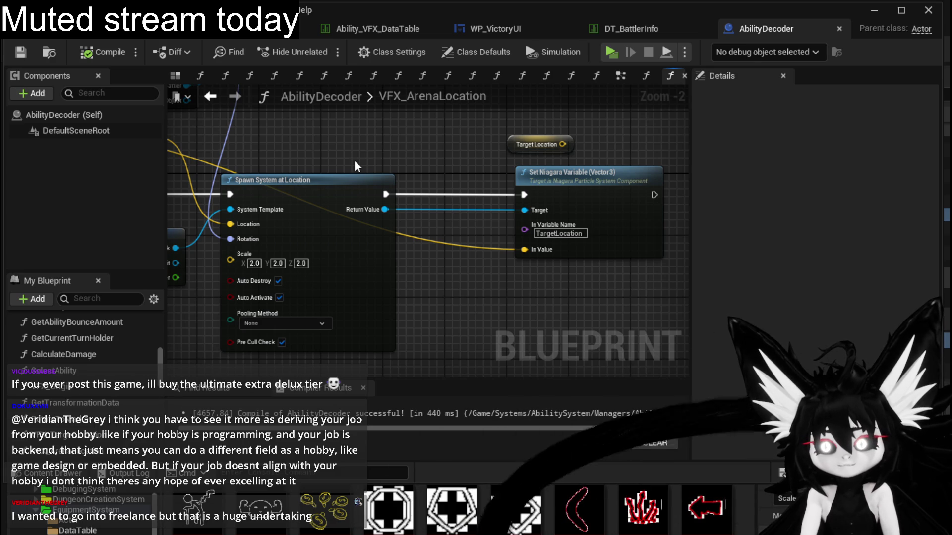
{"action": "scroll", "coordinate": [537, 235], "scroll_direction": "down", "scroll_amount": 2}
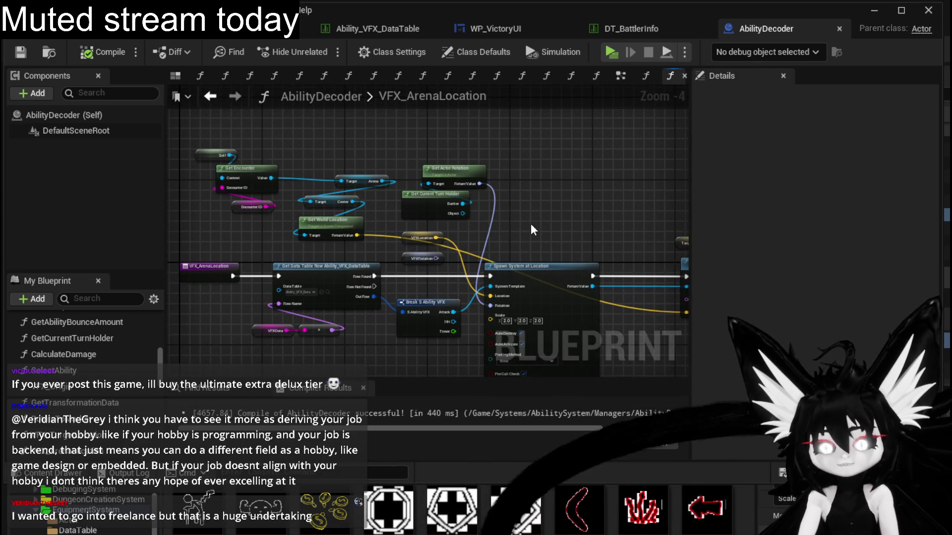
{"action": "scroll", "coordinate": [532, 231], "scroll_direction": "up", "scroll_amount": 2}
{"action": "scroll", "coordinate": [532, 230], "scroll_direction": "up", "scroll_amount": 1}
{"action": "left_click_drag", "start_coordinate": [446, 201], "coordinate": [483, 119]}
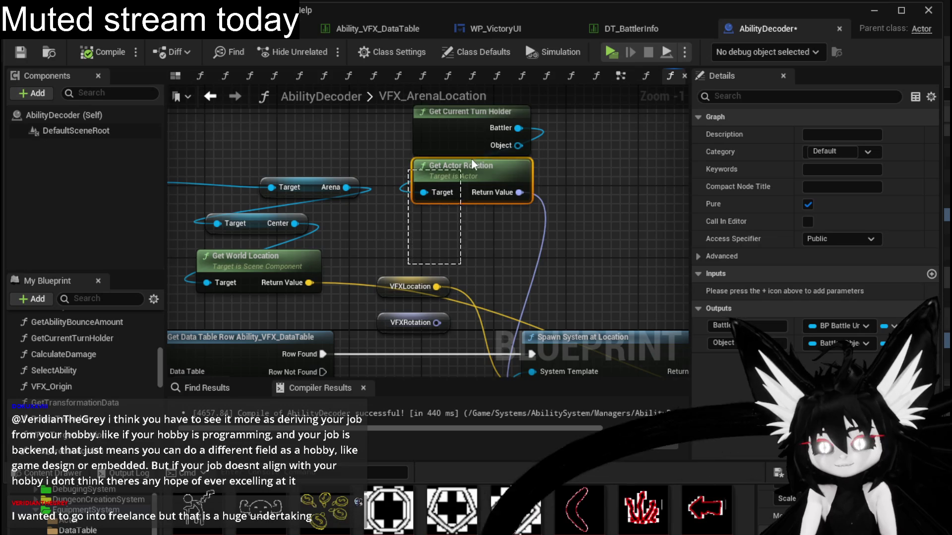
{"action": "mouse_move", "coordinate": [471, 164]}
{"action": "left_mouse_down"}
{"action": "mouse_move", "coordinate": [456, 209]}
{"action": "mouse_move", "coordinate": [377, 216]}
{"action": "left_mouse_up"}
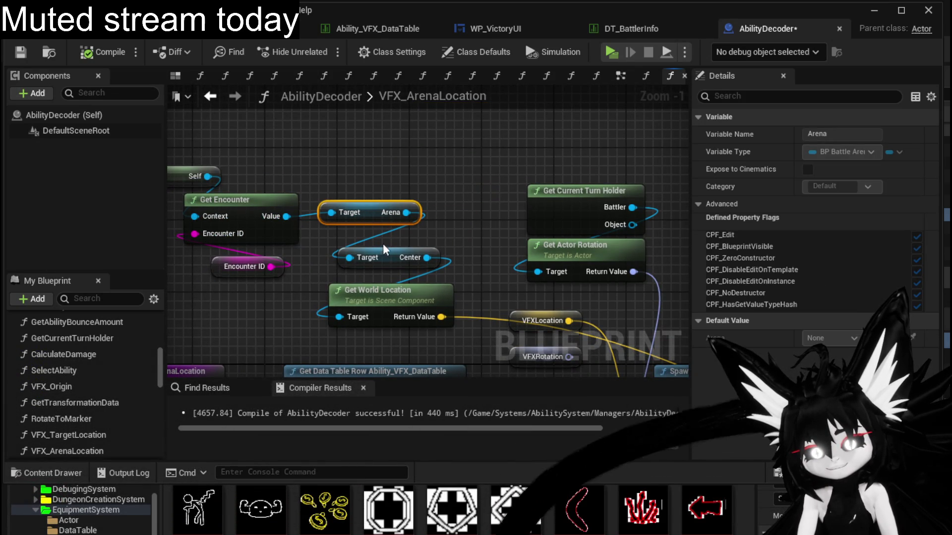
{"action": "left_click_drag", "start_coordinate": [384, 253], "coordinate": [371, 239]}
{"action": "left_click", "coordinate": [381, 289]}
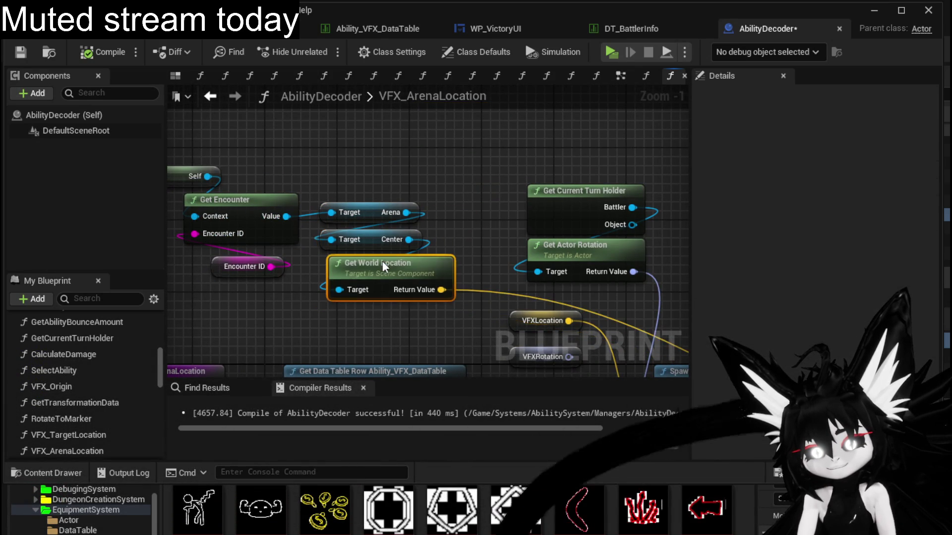
{"action": "scroll", "coordinate": [313, 177], "scroll_direction": "down", "scroll_amount": 1}
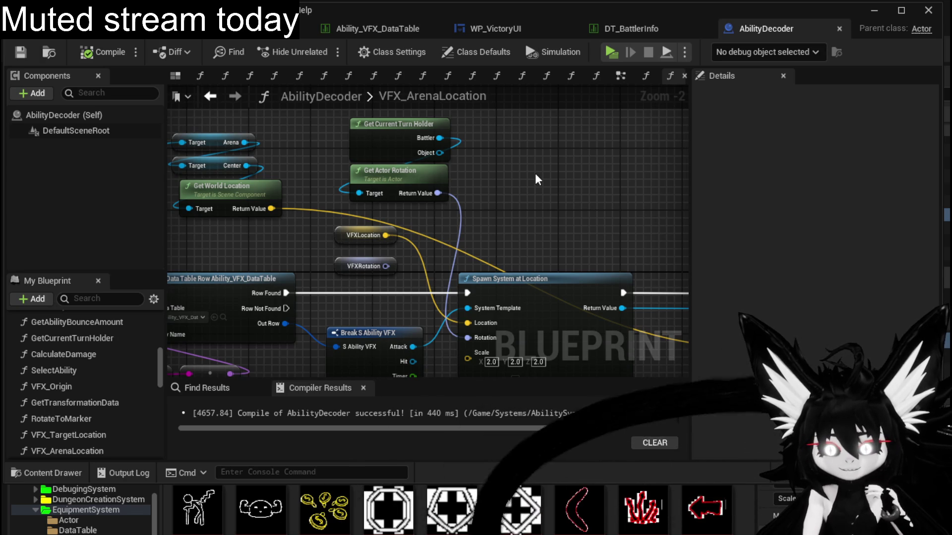
{"action": "left_click_drag", "start_coordinate": [524, 138], "coordinate": [557, 140]}
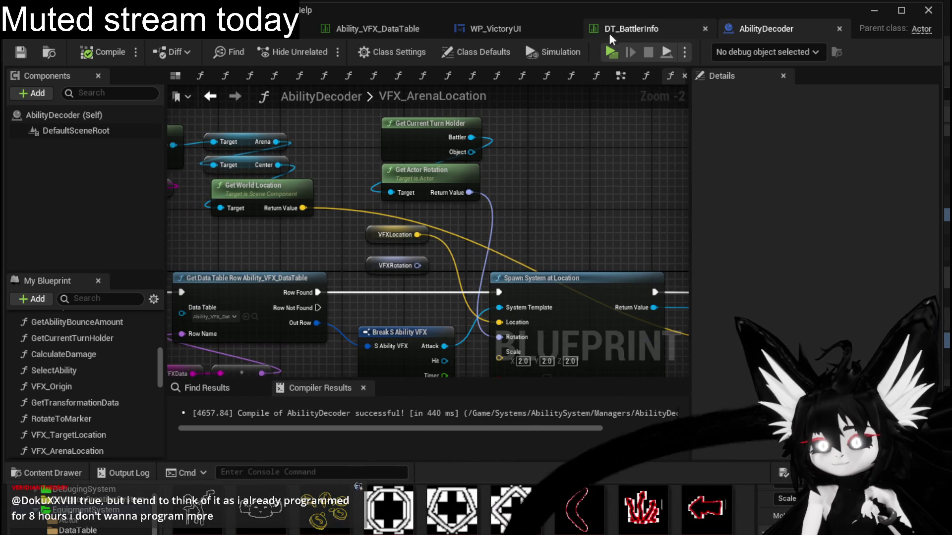
Switch via DT_BattlerInfo to WP_VictoryUI and frame its GetEnemyLoot graph.
{"action": "left_click", "coordinate": [636, 32]}
{"action": "left_click", "coordinate": [477, 22]}
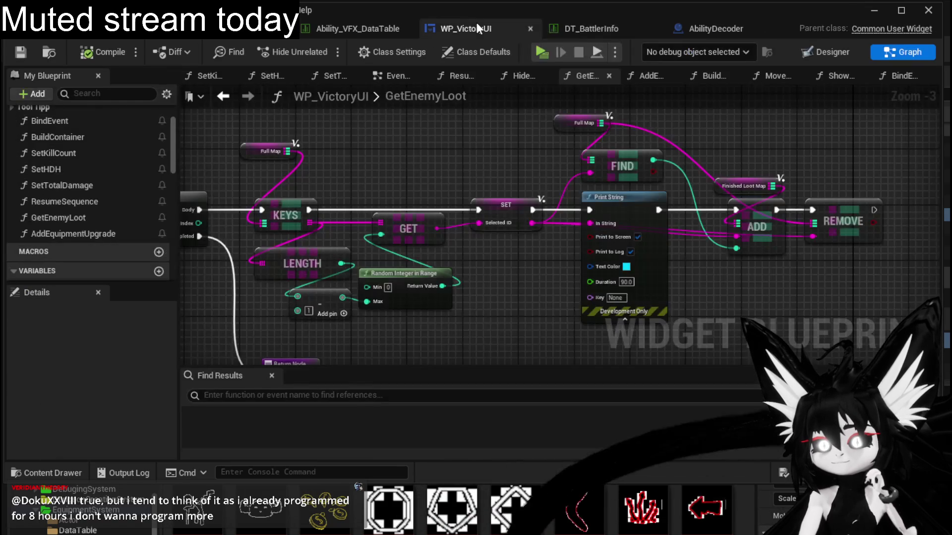
{"action": "mouse_move", "coordinate": [410, 149]}
{"action": "left_mouse_down"}
{"action": "mouse_move", "coordinate": [494, 173]}
{"action": "mouse_move", "coordinate": [445, 138]}
{"action": "mouse_move", "coordinate": [396, 140]}
{"action": "left_mouse_up"}
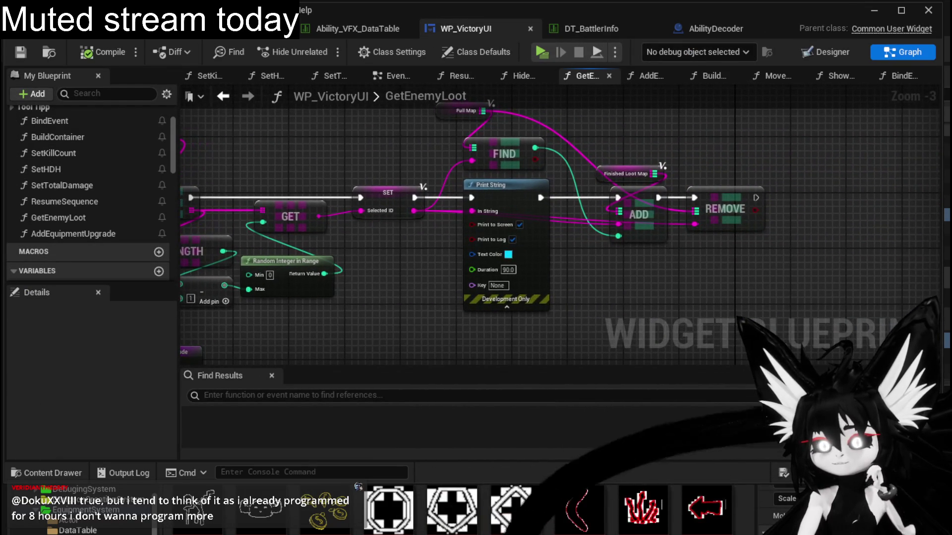
{"action": "left_click_drag", "start_coordinate": [391, 106], "coordinate": [403, 121]}
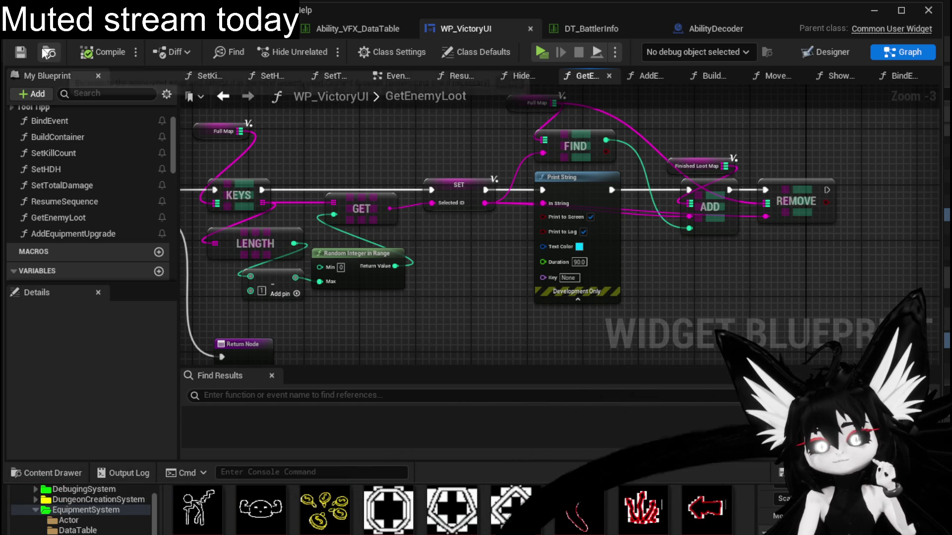
Minimize the blueprint editor, focus on the slime and orbit to view the trees, pool and door.
{"action": "left_click", "coordinate": [875, 9]}
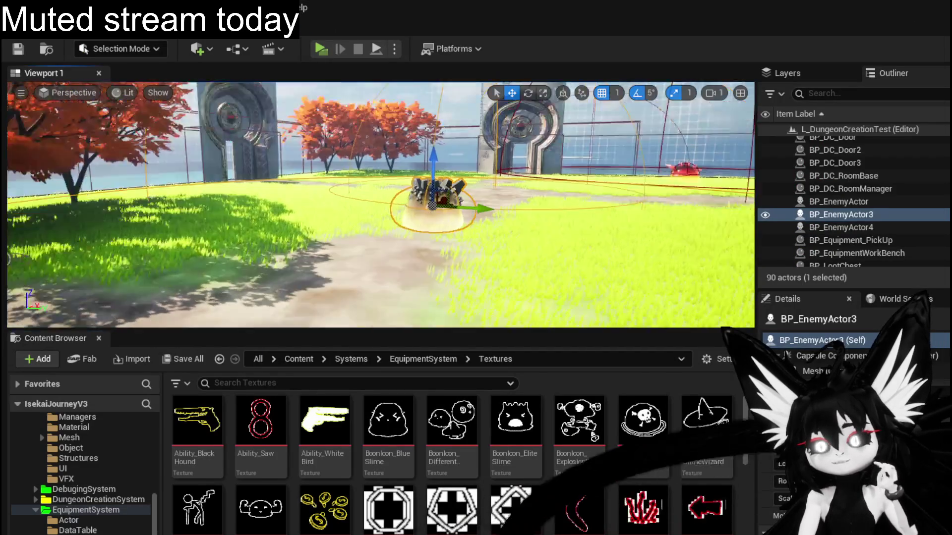
{"action": "key", "text": "f"}
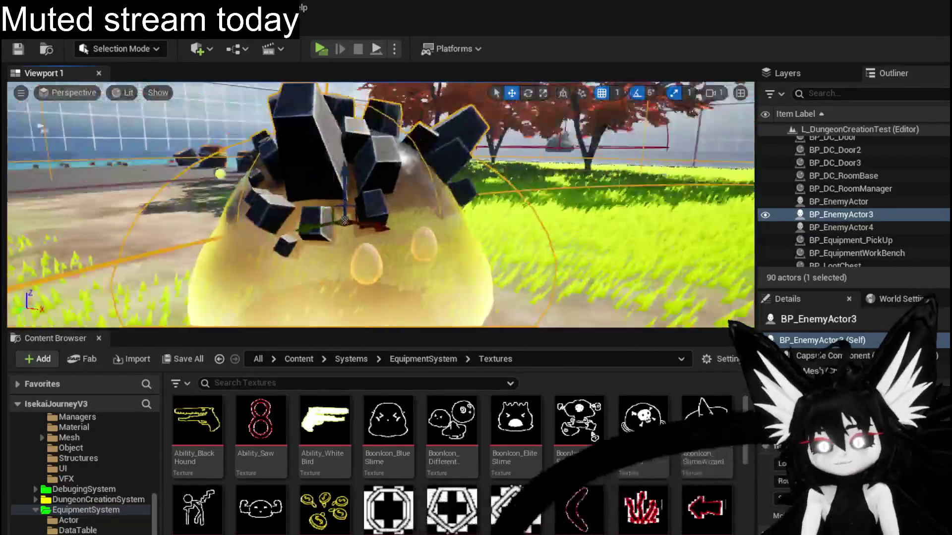
{"action": "left_click_drag", "start_coordinate": [450, 154], "coordinate": [357, 159]}
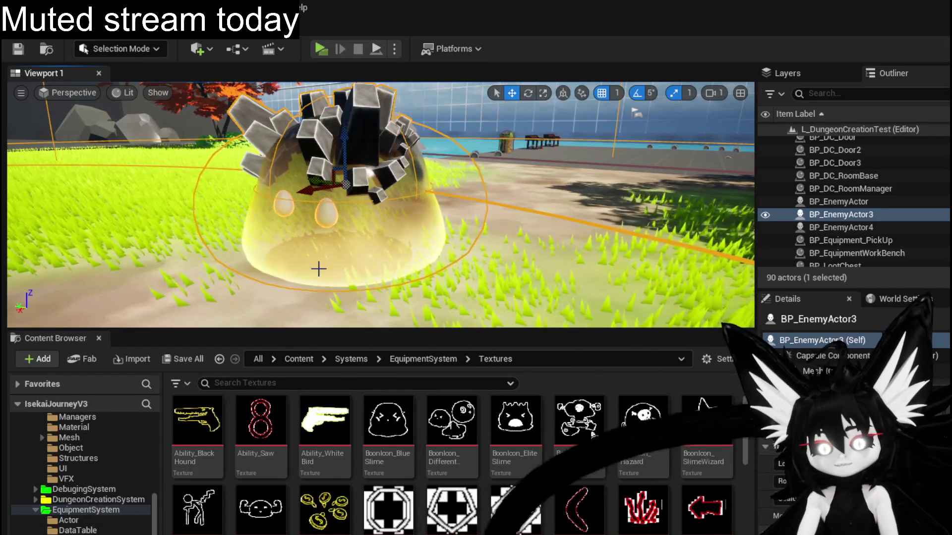
{"action": "mouse_move", "coordinate": [318, 268]}
{"action": "left_mouse_down"}
{"action": "mouse_move", "coordinate": [457, 223]}
{"action": "mouse_move", "coordinate": [165, 302]}
{"action": "mouse_move", "coordinate": [107, 226]}
{"action": "mouse_move", "coordinate": [381, 206]}
{"action": "left_mouse_up"}
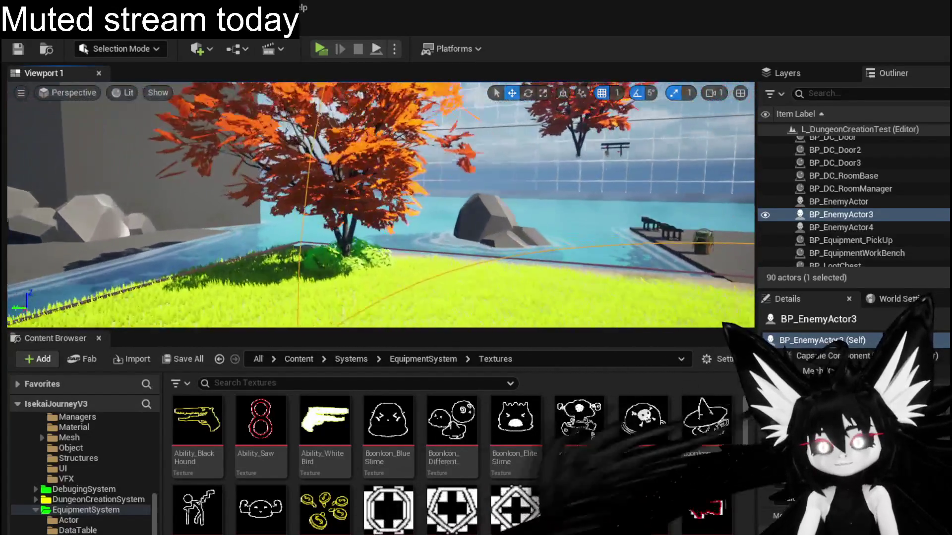
{"action": "mouse_move", "coordinate": [380, 205]}
{"action": "left_mouse_down"}
{"action": "mouse_move", "coordinate": [521, 209]}
{"action": "mouse_move", "coordinate": [298, 208]}
{"action": "mouse_move", "coordinate": [331, 261]}
{"action": "left_mouse_up"}
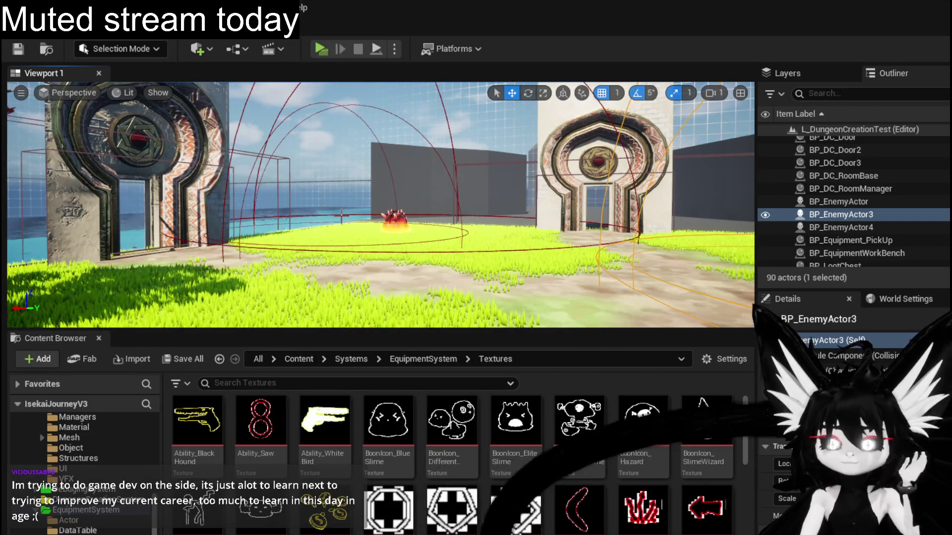
{"action": "left_click_drag", "start_coordinate": [325, 263], "coordinate": [565, 263]}
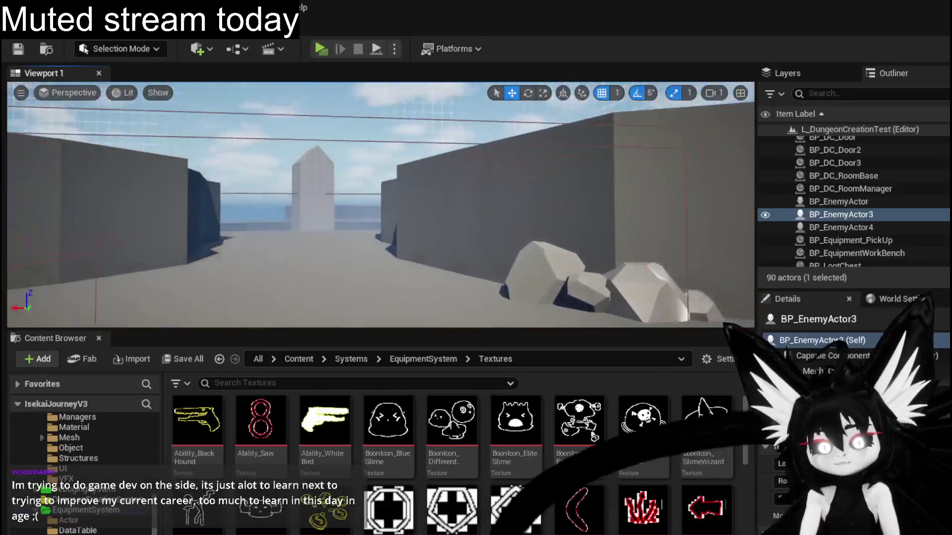
Fly the camera around the arena, framing BP_EnemyActor3, the doorway, rocks and chests.
{"action": "key", "text": "w"}
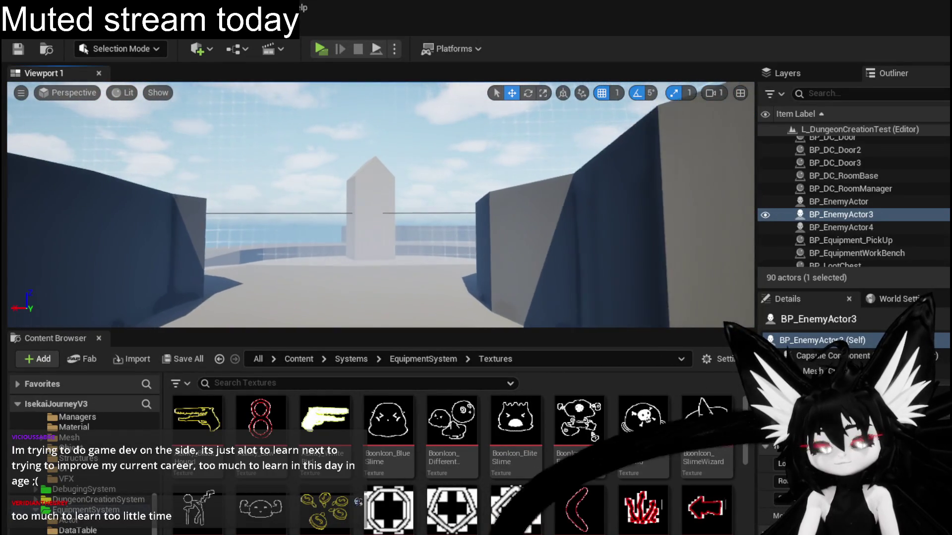
{"action": "key", "text": "f"}
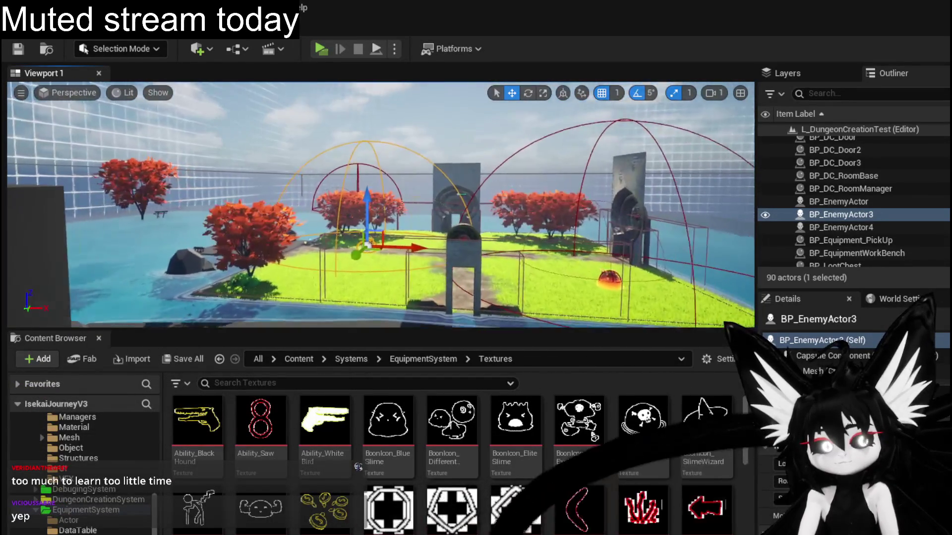
{"action": "key", "text": "w"}
{"action": "key", "text": "w"}
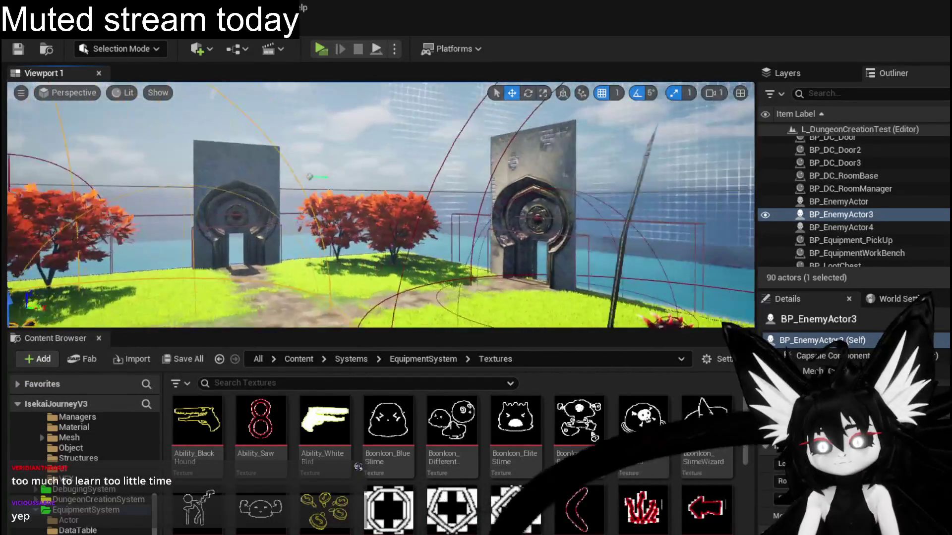
{"action": "key", "text": "a"}
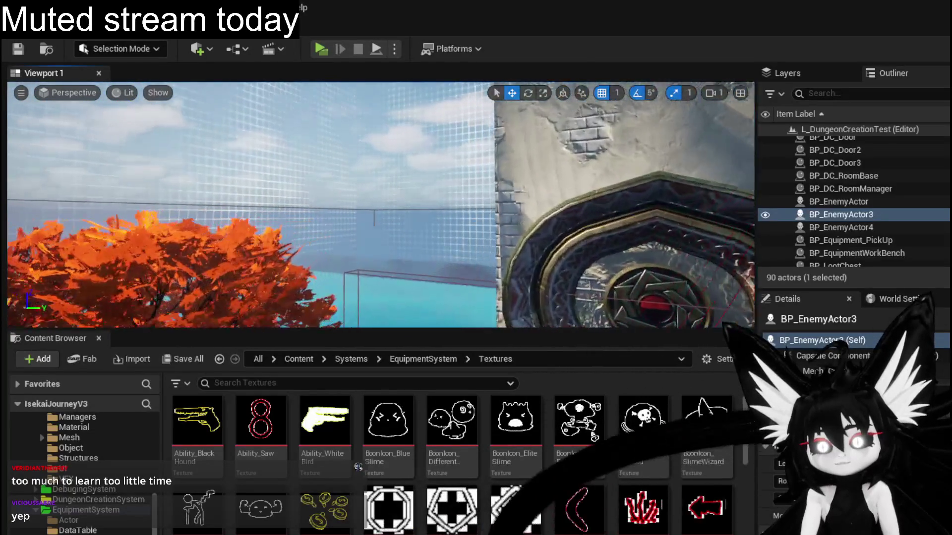
{"action": "key", "text": "d"}
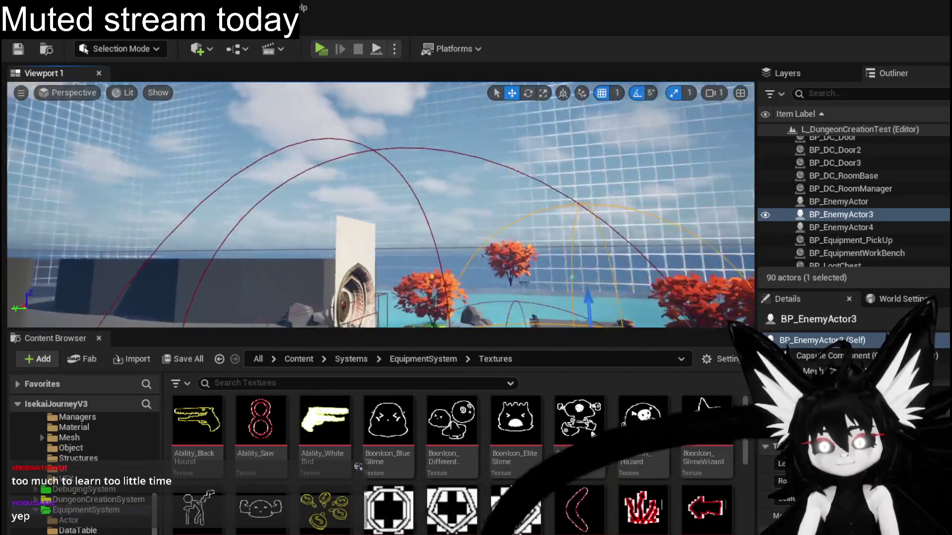
{"action": "key", "text": "a"}
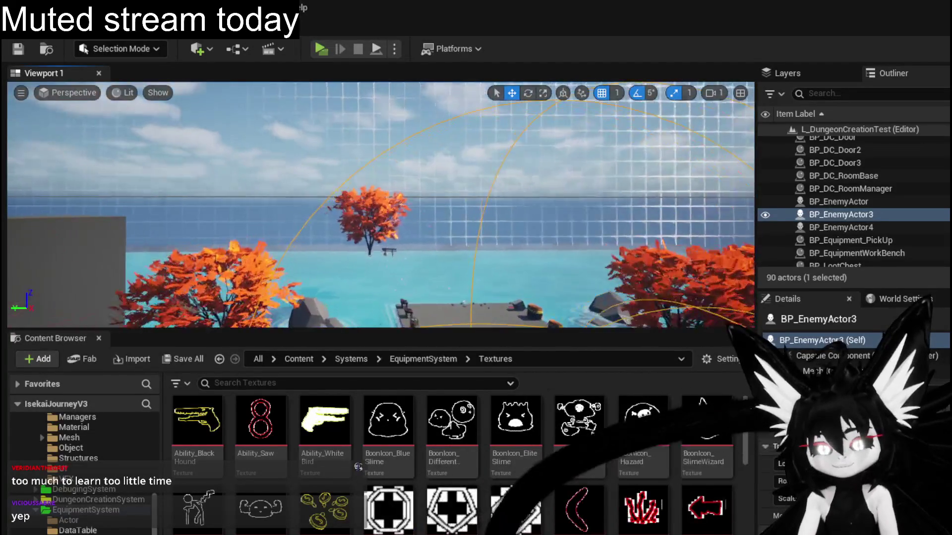
{"action": "key", "text": "s"}
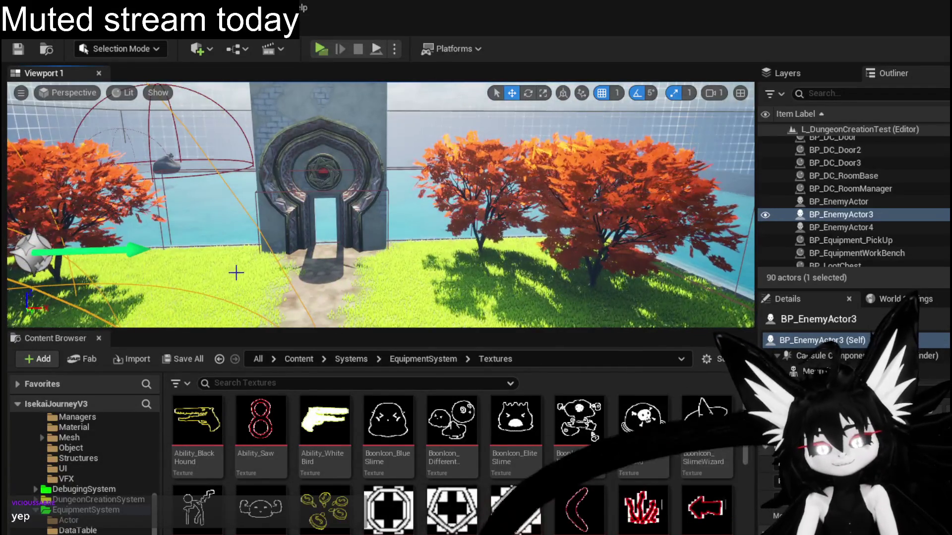
{"action": "key", "text": "w"}
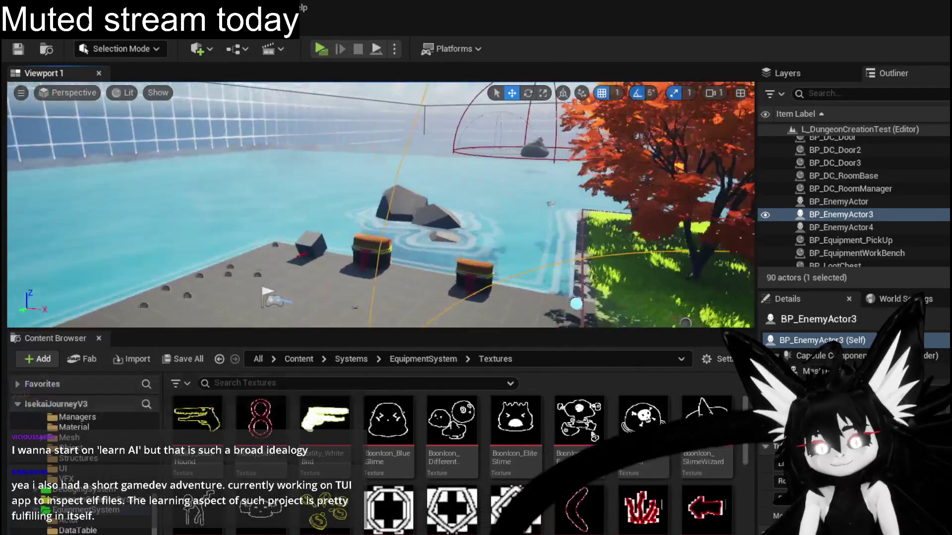
{"action": "key", "text": "f"}
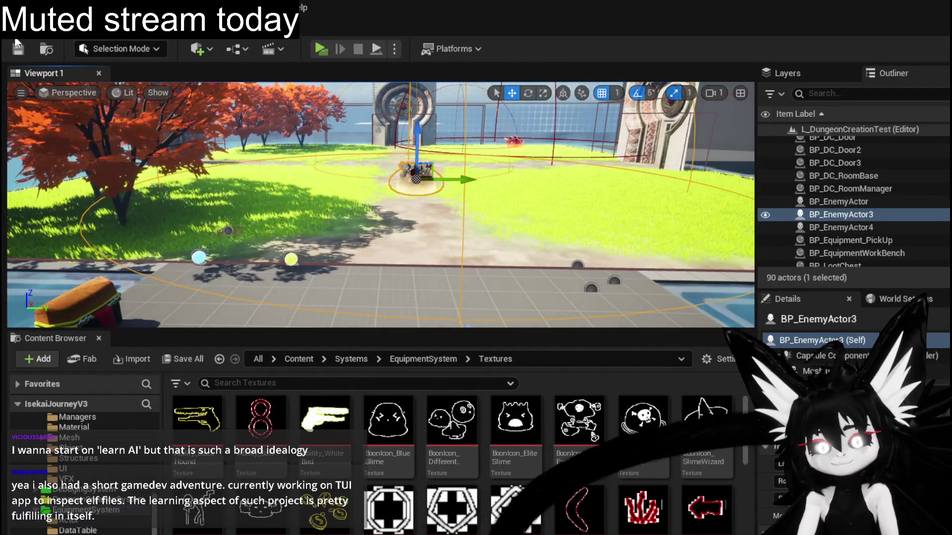
Save all modified packages from the toolbar.
{"action": "left_click", "coordinate": [16, 47]}
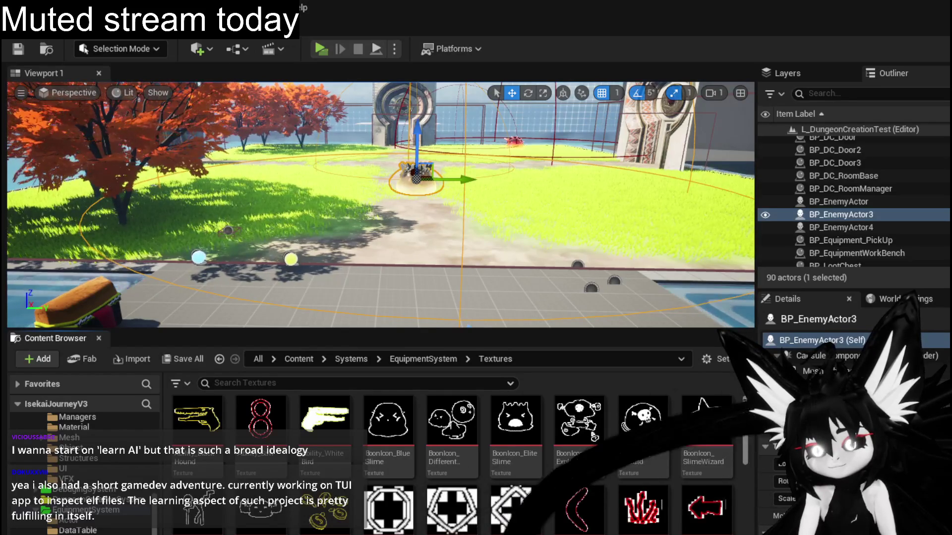
{"action": "mouse_move", "coordinate": [745, 404]}
{"action": "left_mouse_down"}
{"action": "mouse_move", "coordinate": [741, 508]}
{"action": "mouse_move", "coordinate": [744, 446]}
{"action": "left_mouse_up"}
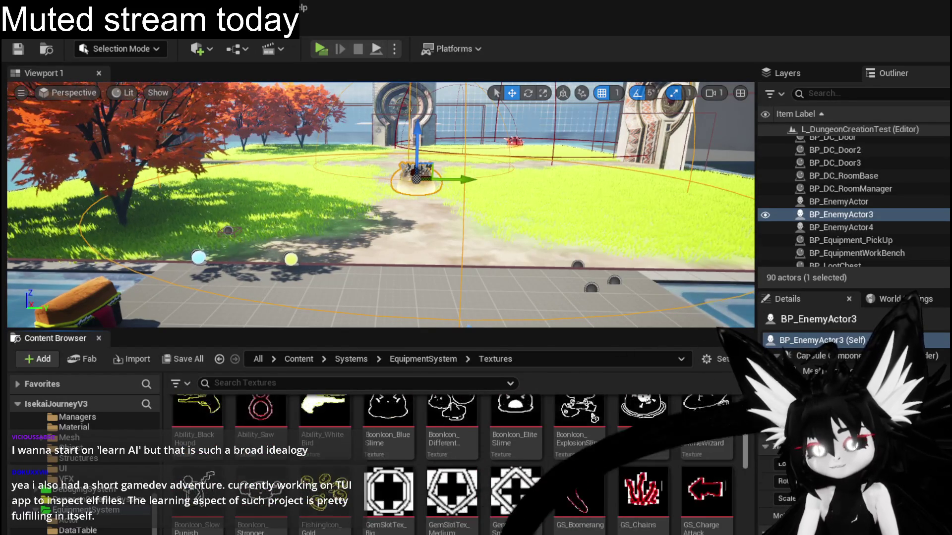
{"action": "scroll", "coordinate": [453, 446], "scroll_direction": "up", "scroll_amount": 1}
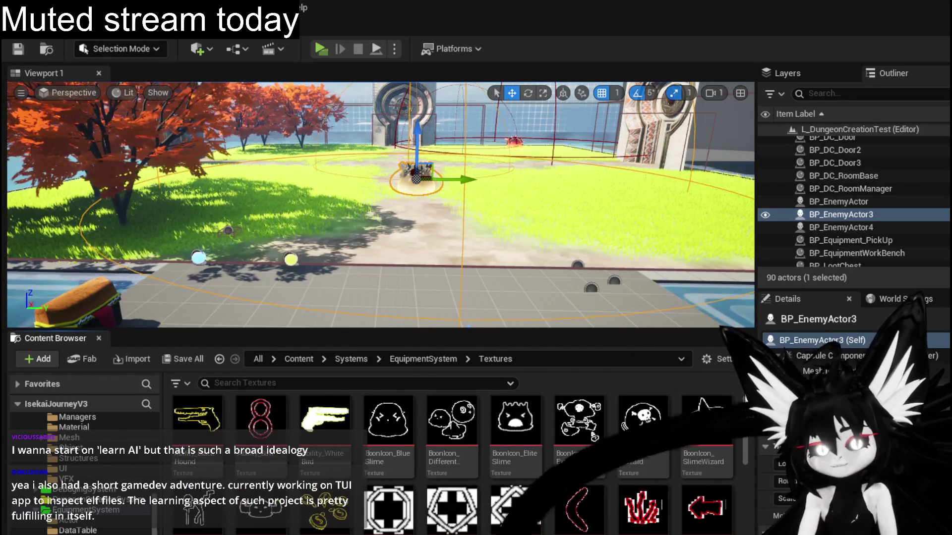